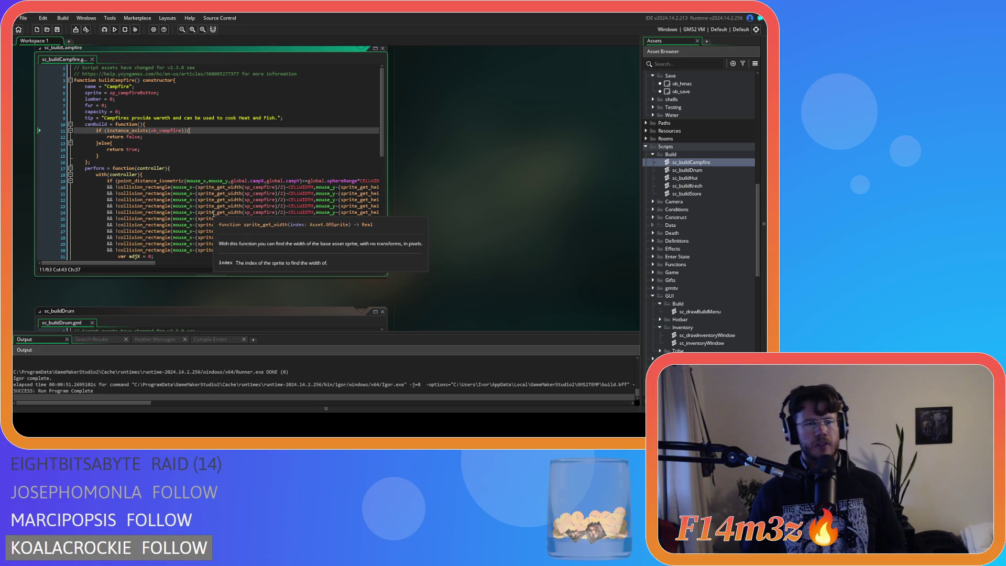
Stop the running game, put a breakpoint on sc_drawBuildMenu line 26, and relaunch in debug mode
click(104, 30)
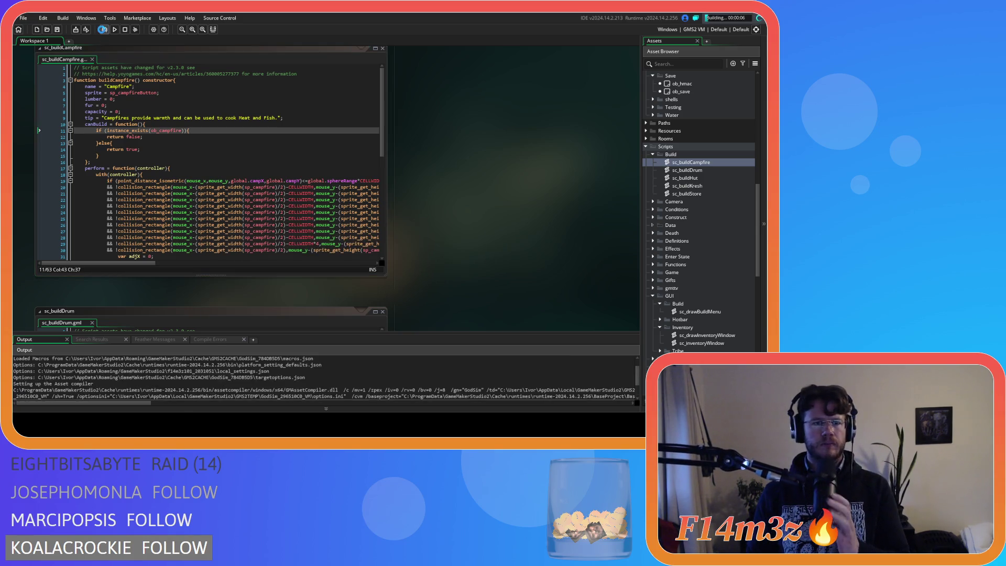
click(124, 30)
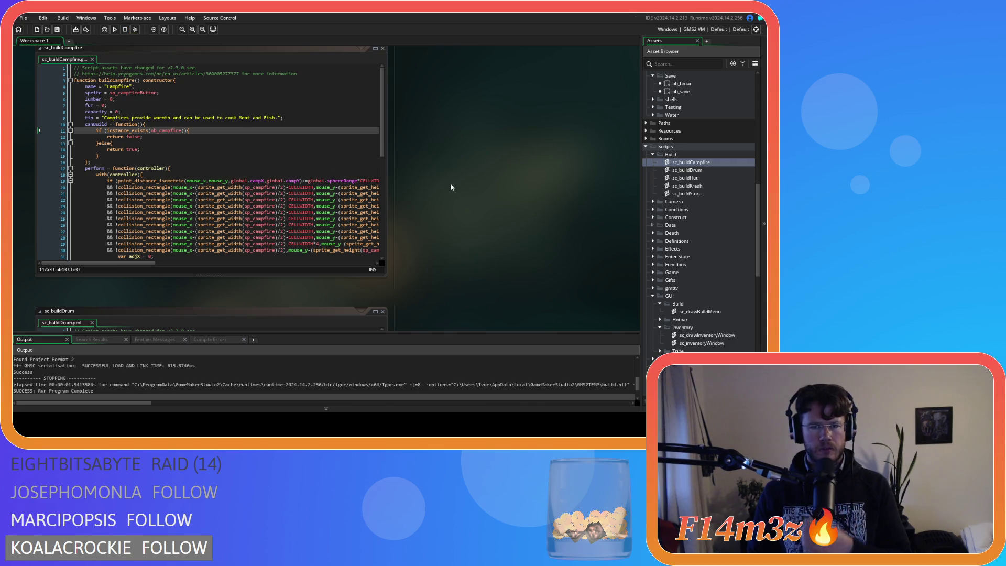
scroll(398, 193, up, 5)
scroll(209, 237, down, 2)
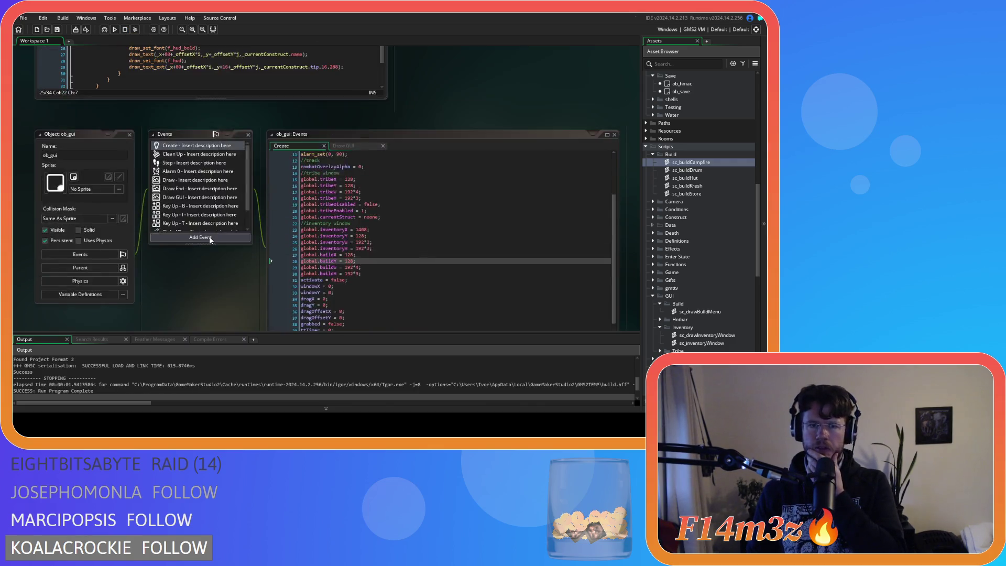
scroll(209, 237, up, 8)
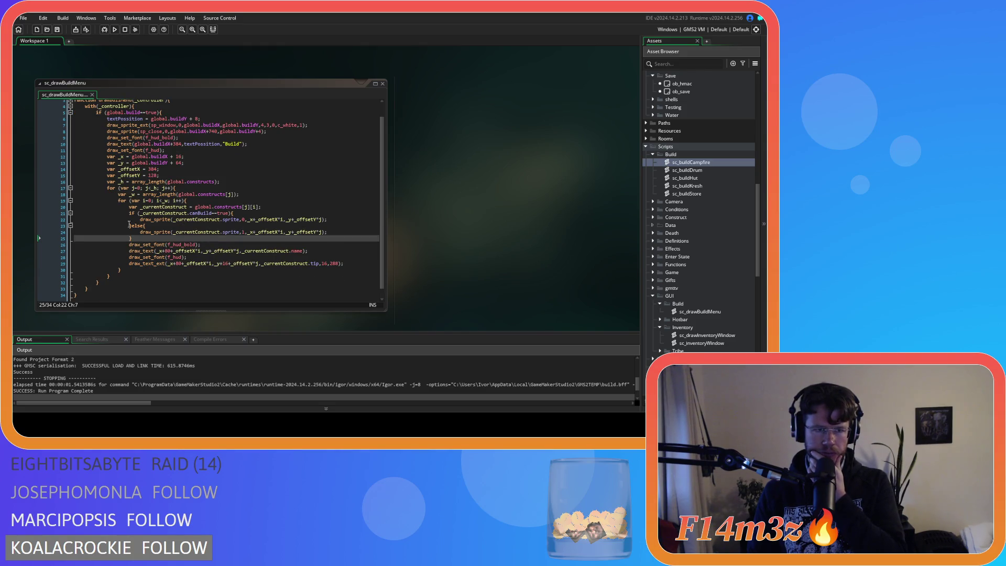
click(56, 220)
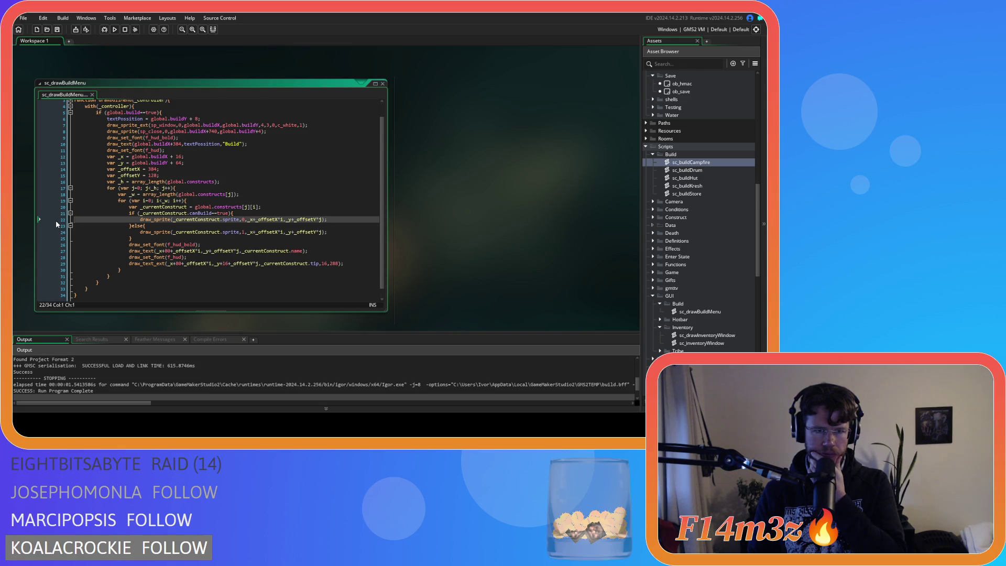
click(61, 244)
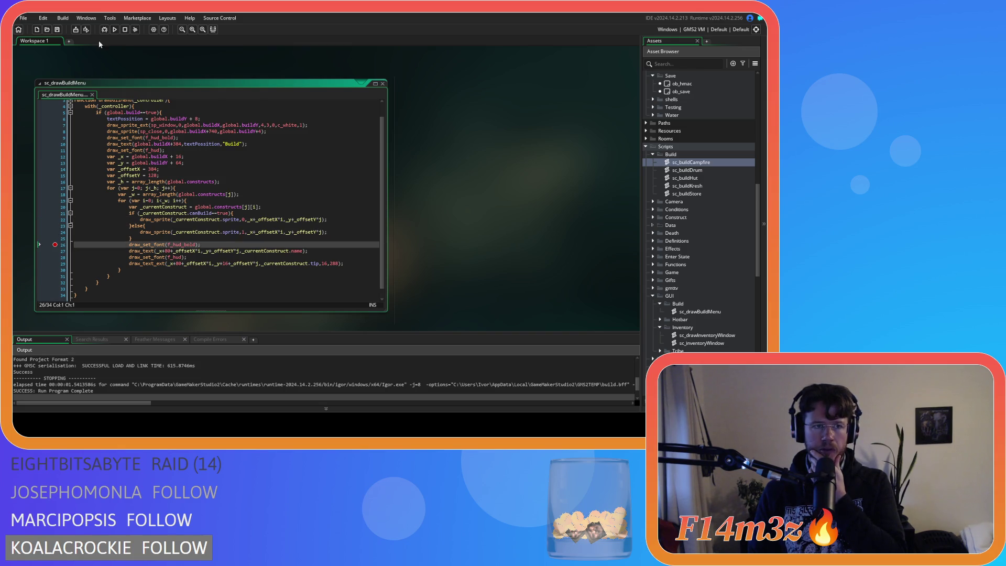
key(F6)
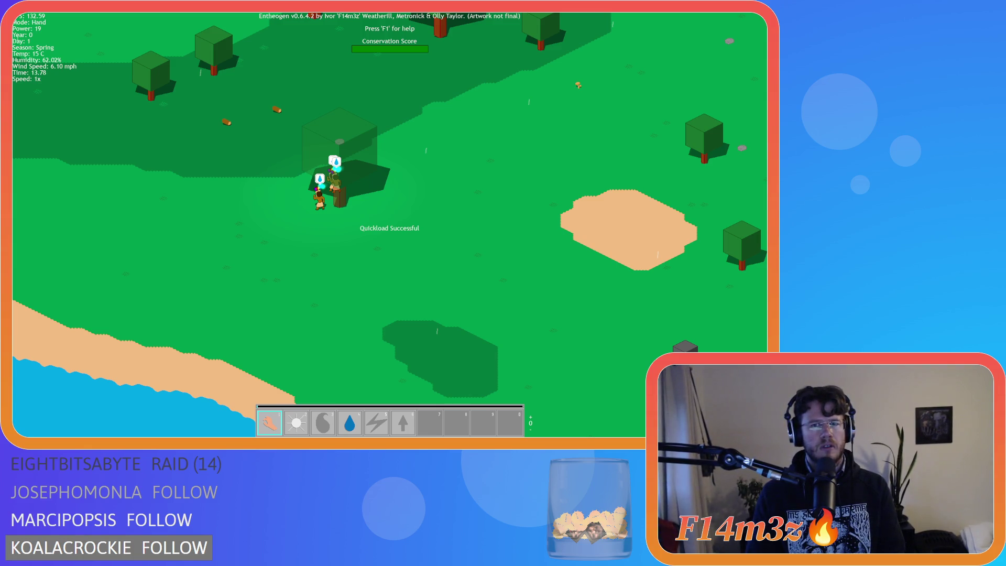
Break out of the game into the debugger, then end debugging and clear the breakpoint
key(alt+F4)
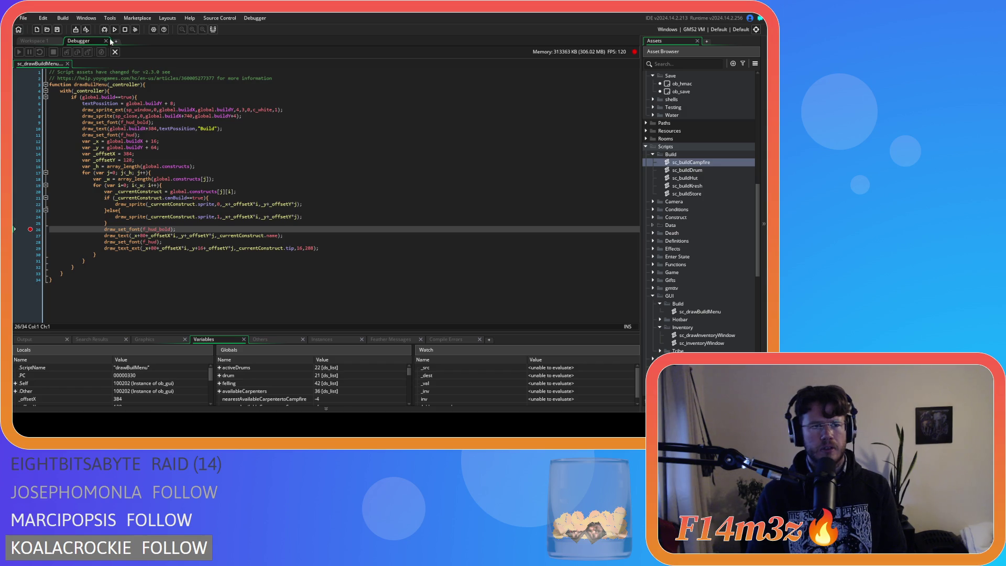
key(F9)
Change canBuild to canBuild() on line 21, run the failing build, then open sc_buildDrum
click(213, 214)
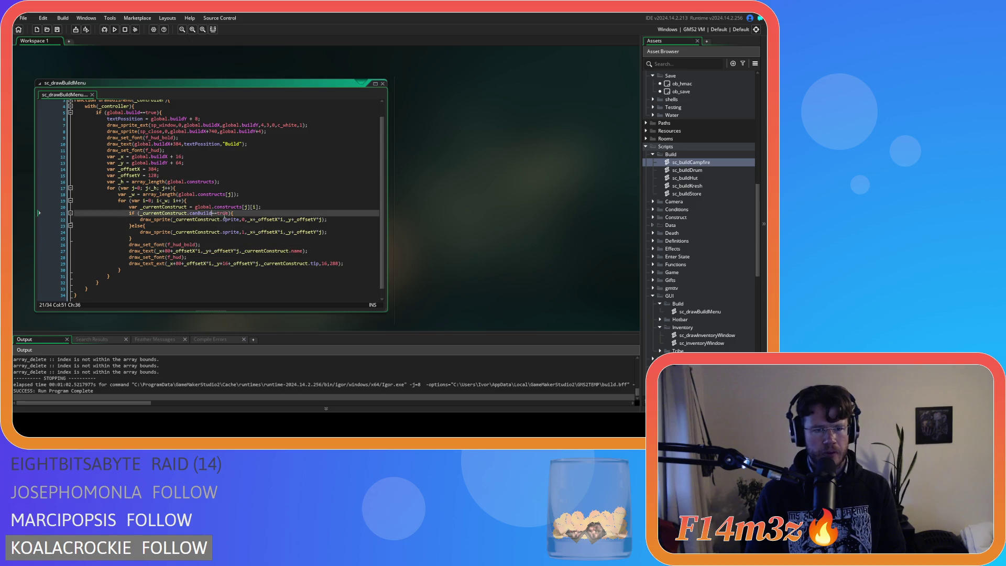
text(())
click(287, 207)
key(F5)
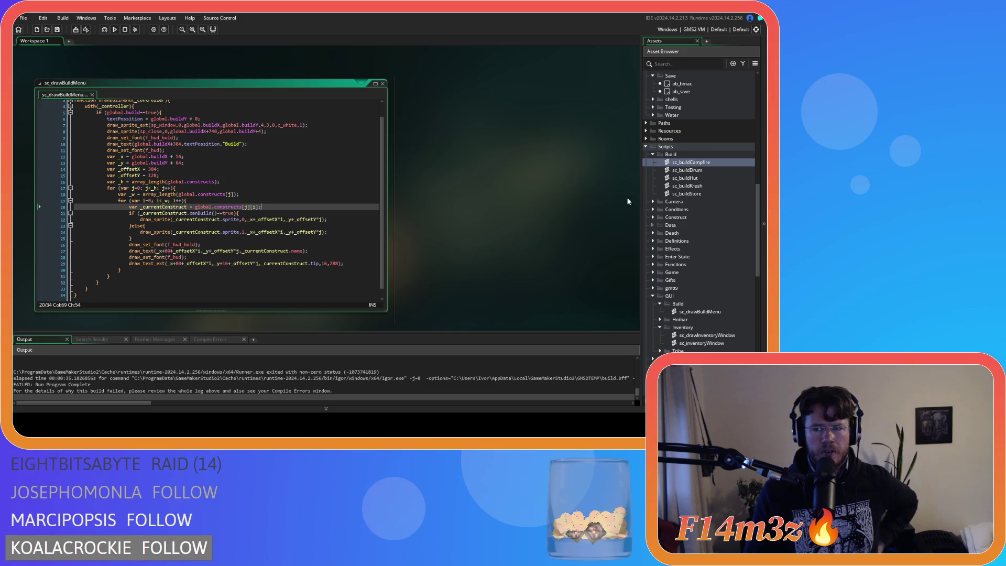
click(320, 243)
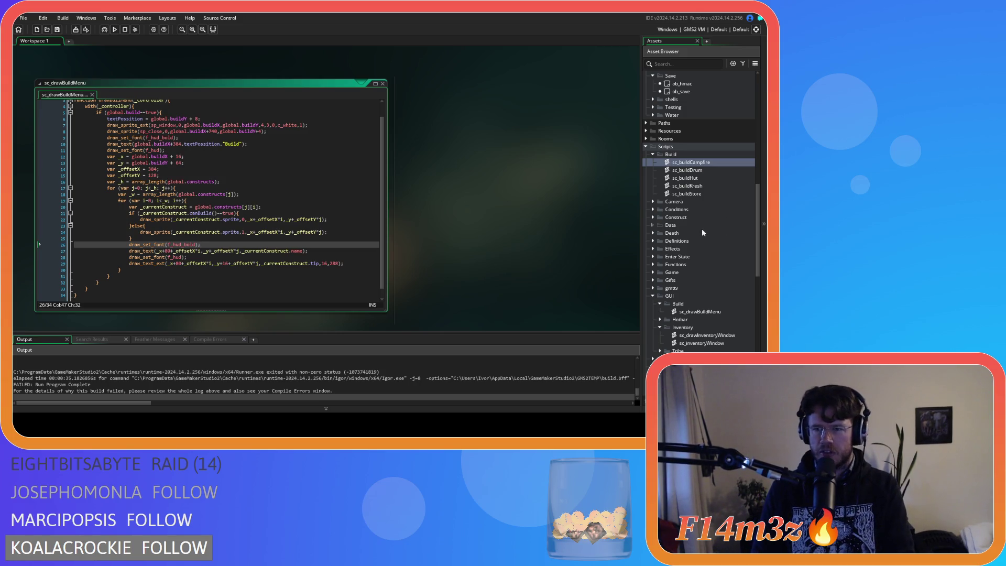
double_click(709, 170)
Replace ds_map_size with ds_list_size on sc_buildDrum line 11, save, then open sc_buildKresh
click(221, 167)
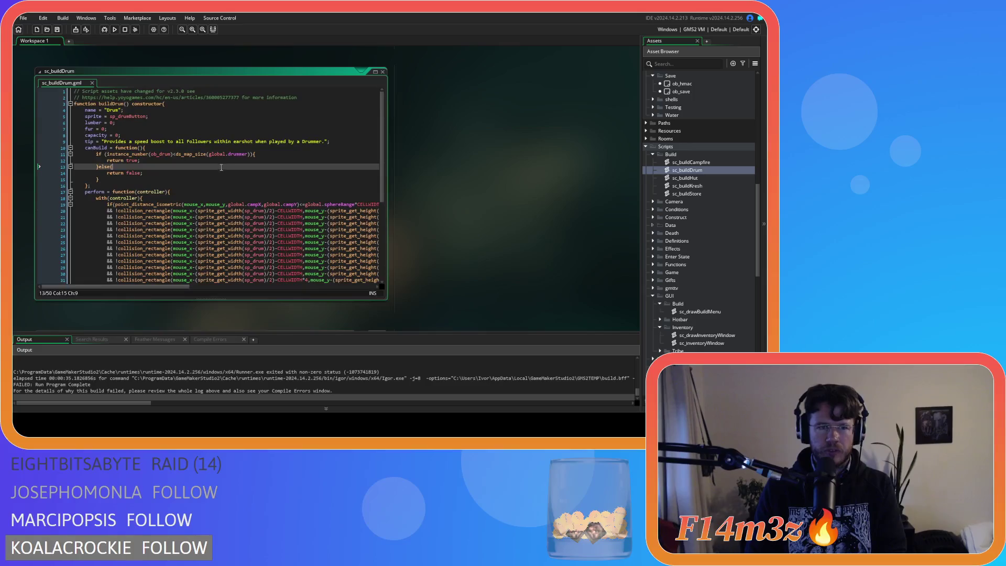
click(174, 155)
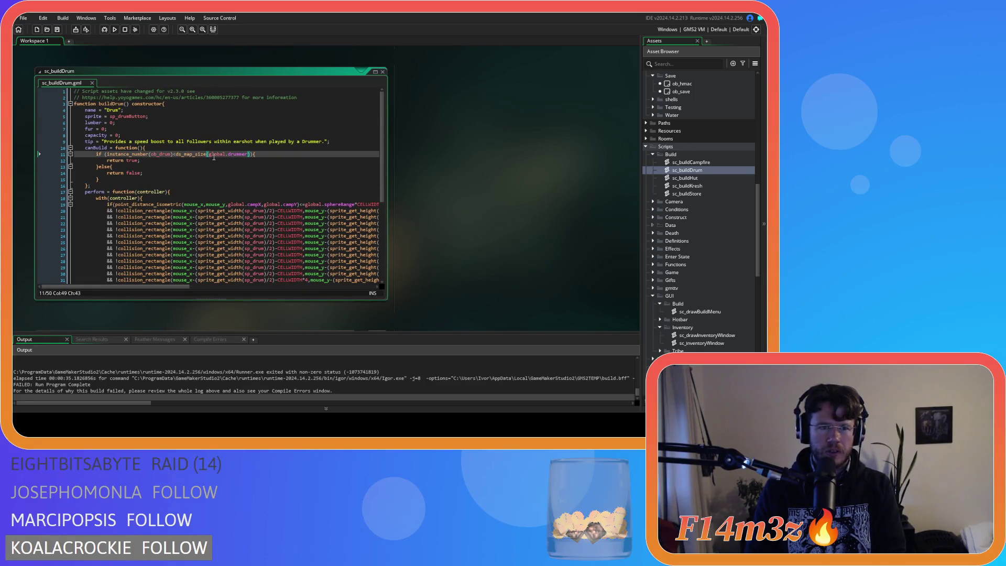
click(185, 155)
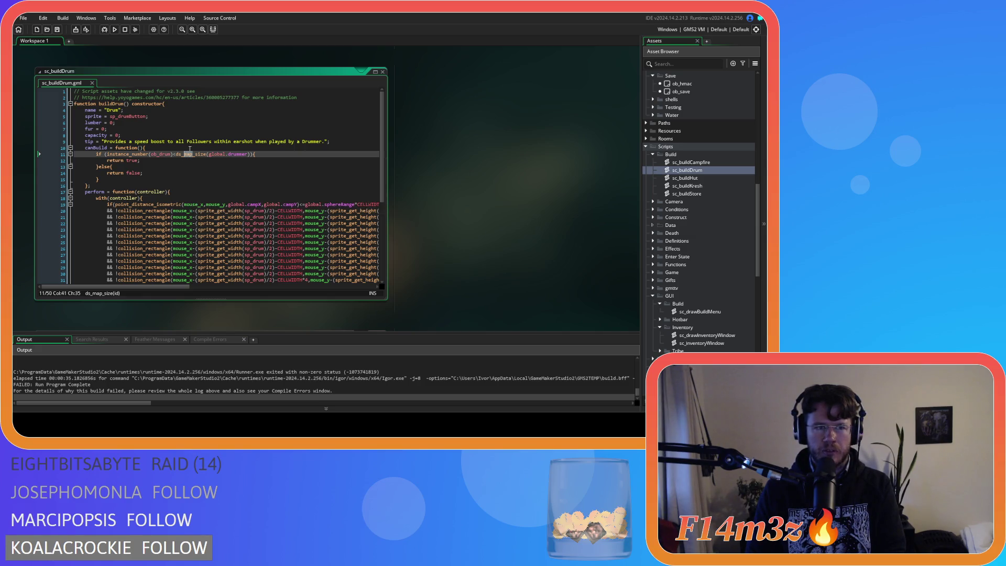
text(lis)
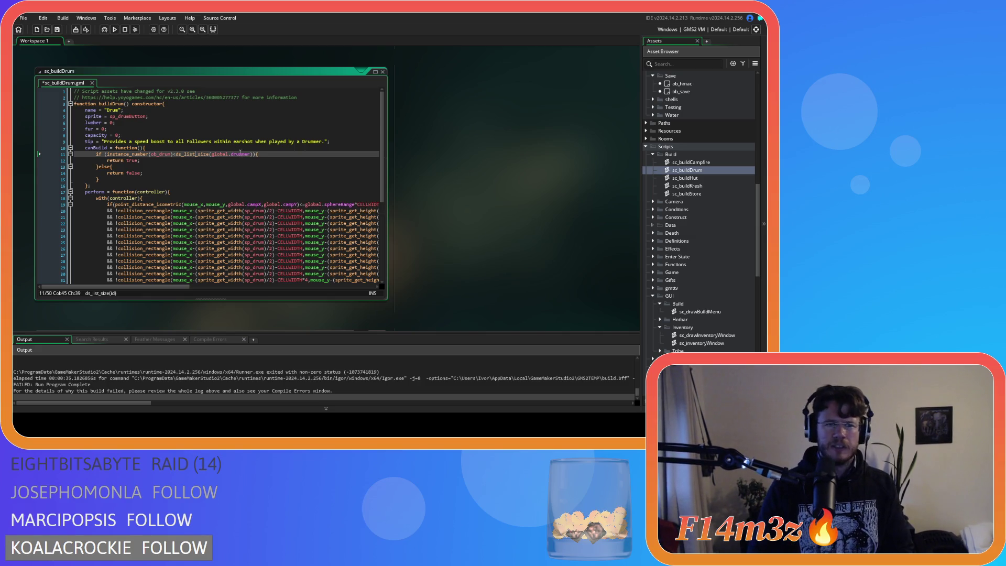
text(t)
click(284, 154)
key(ctrl+s)
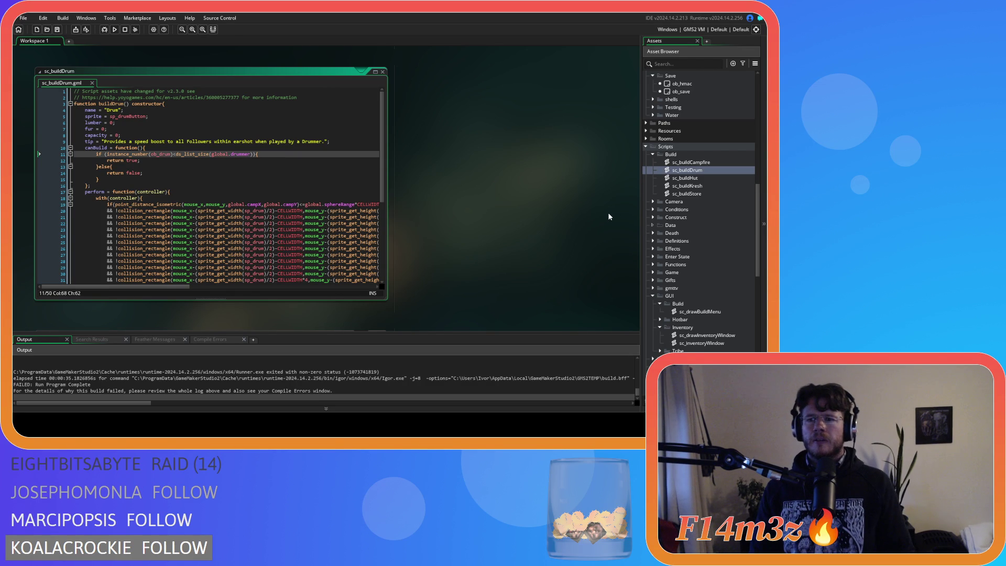
double_click(701, 187)
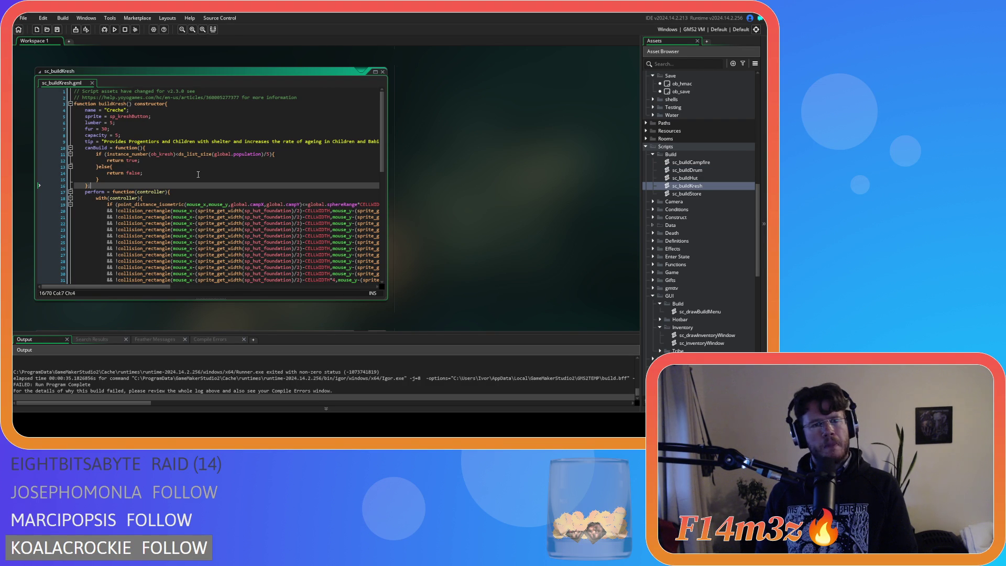
double_click(709, 194)
Open ob_kreshButton's Create code under Obelisk Menu and copy the line 6 population condition
double_click(708, 186)
scroll(707, 186, up, 5)
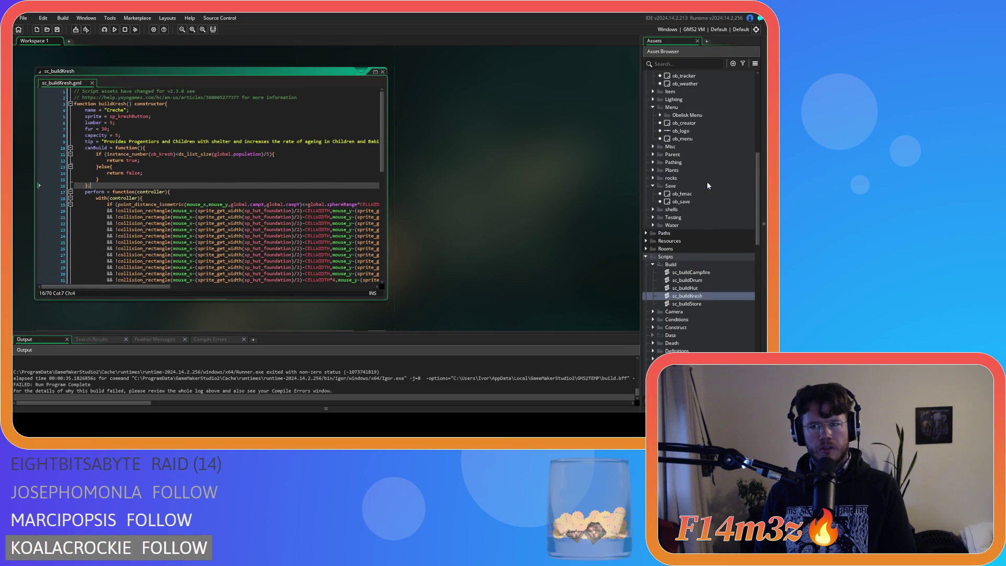
scroll(712, 212, up, 5)
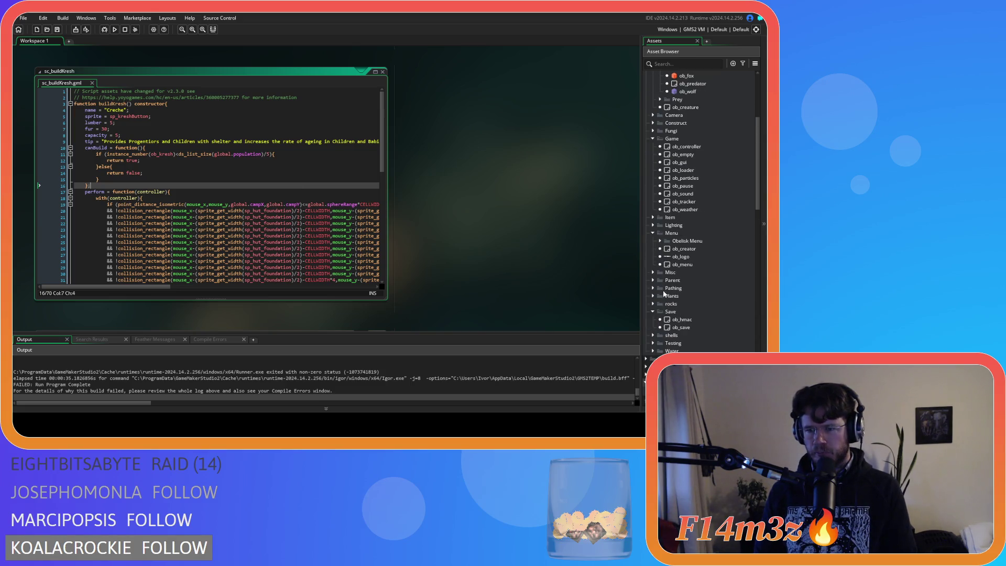
click(659, 241)
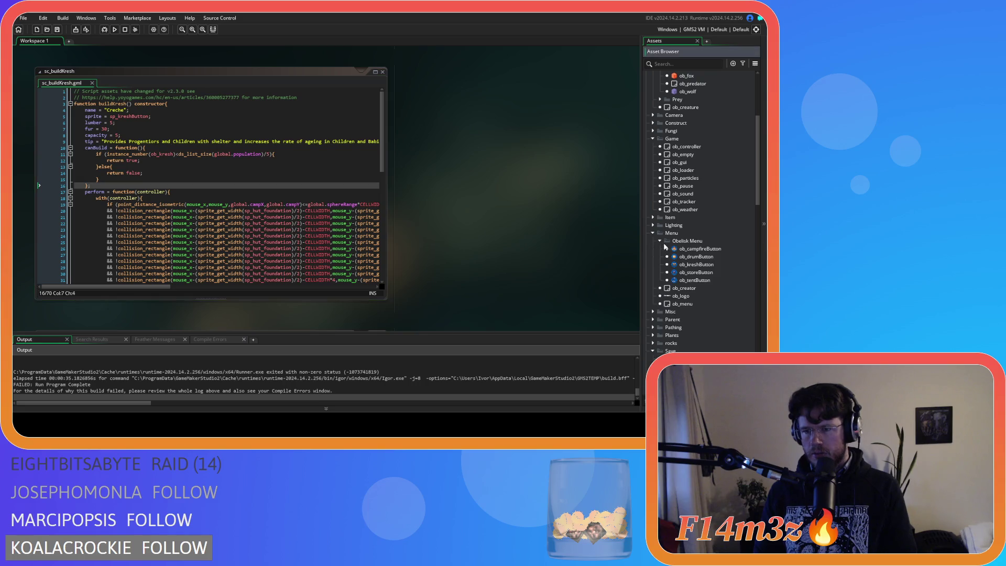
double_click(696, 265)
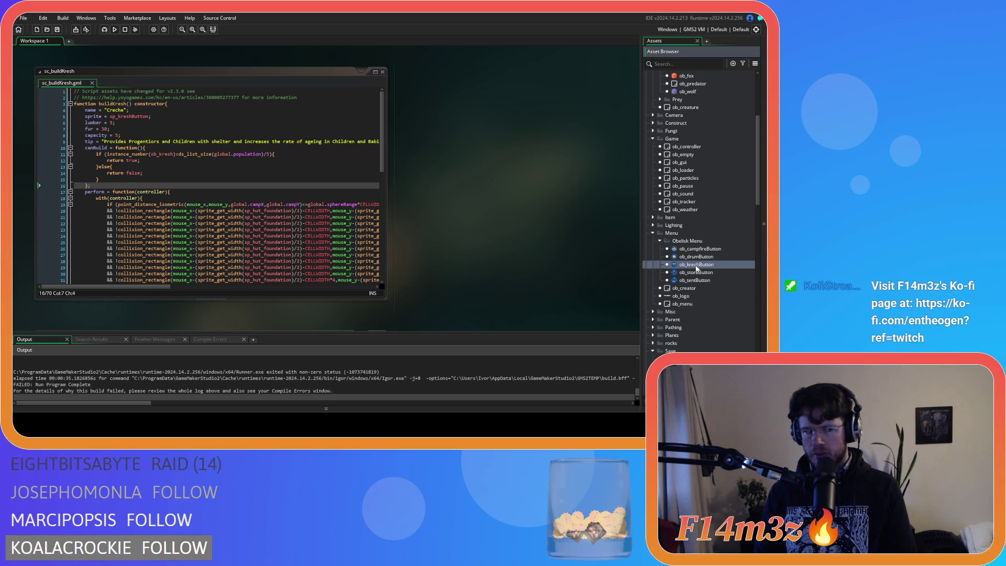
drag(567, 122, 397, 127)
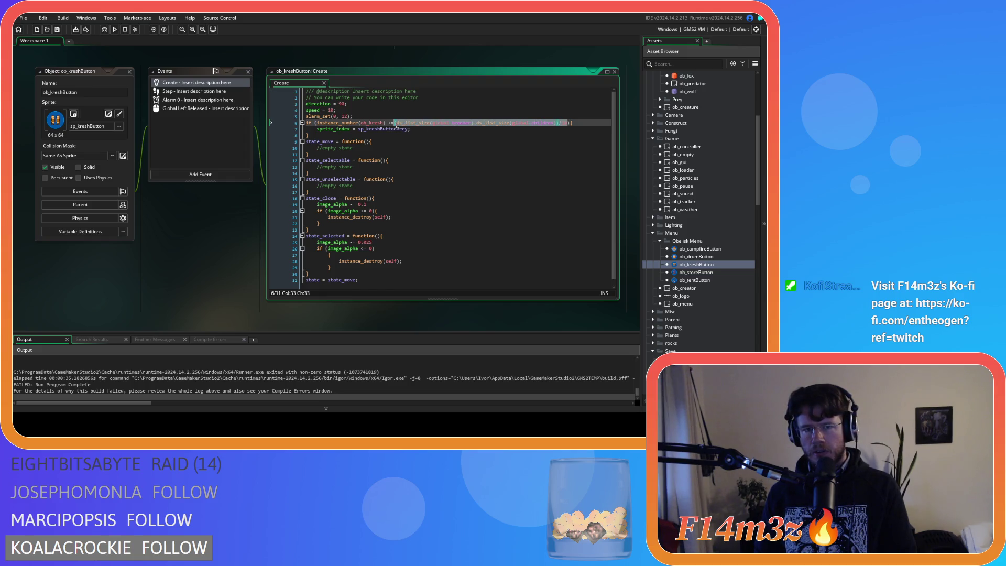
right_click(399, 128)
key(Escape)
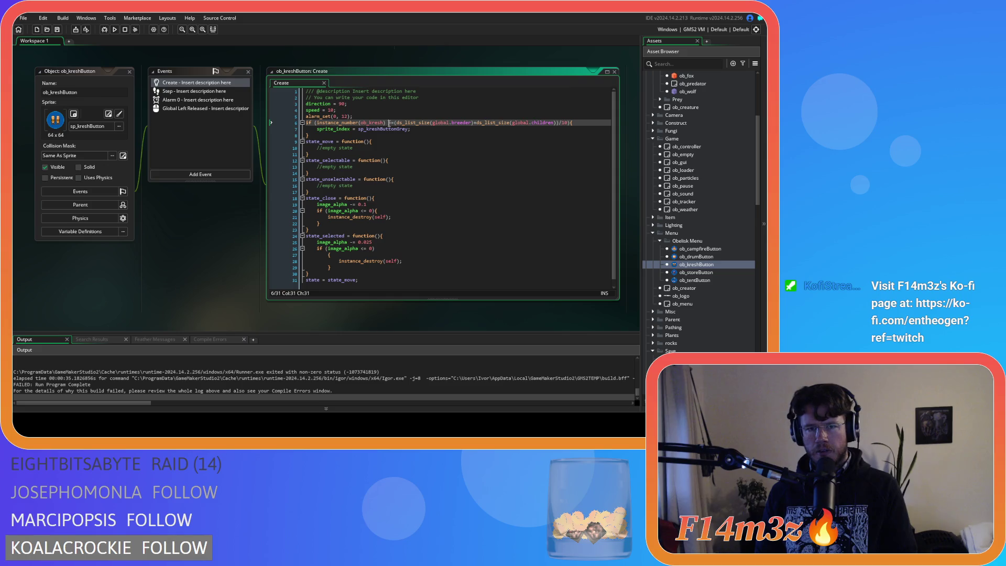
click(367, 148)
scroll(136, 241, up, 3)
scroll(136, 238, up, 3)
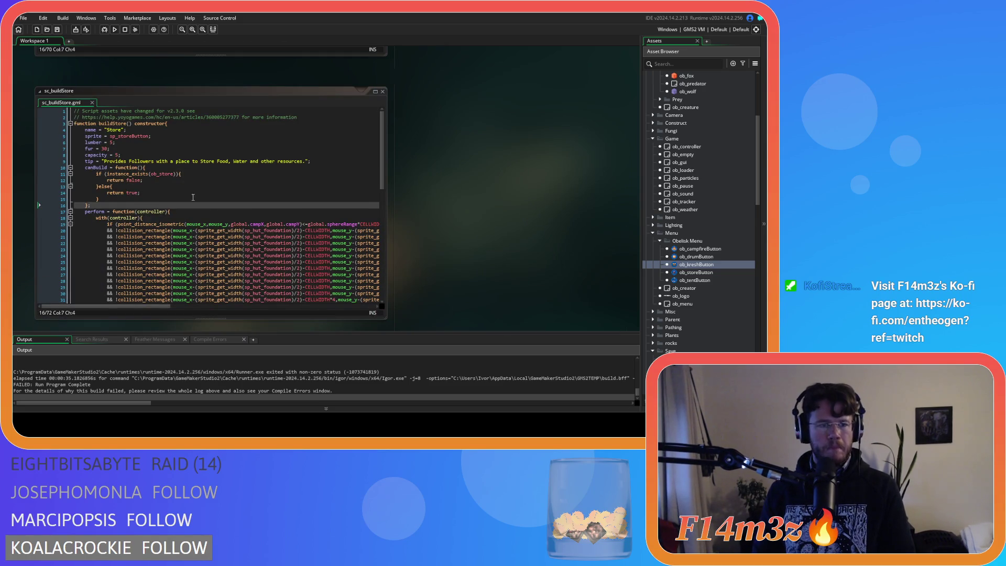
Put the breeders-plus-children condition into sc_buildKresh line 11, save, and run the game
scroll(443, 196, down, 3)
scroll(443, 199, up, 3)
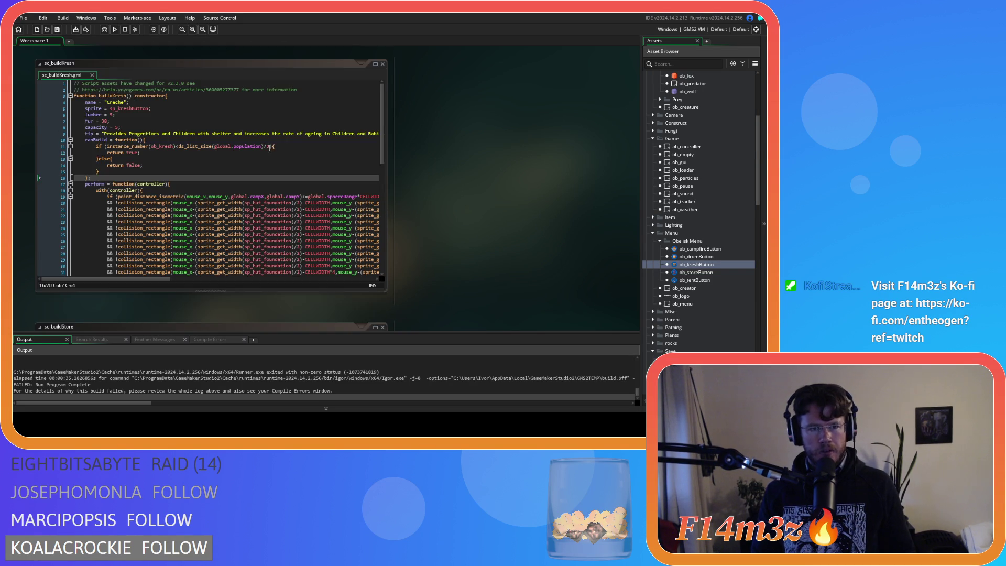
click(258, 149)
key(ctrl+z)
key(ctrl+z)
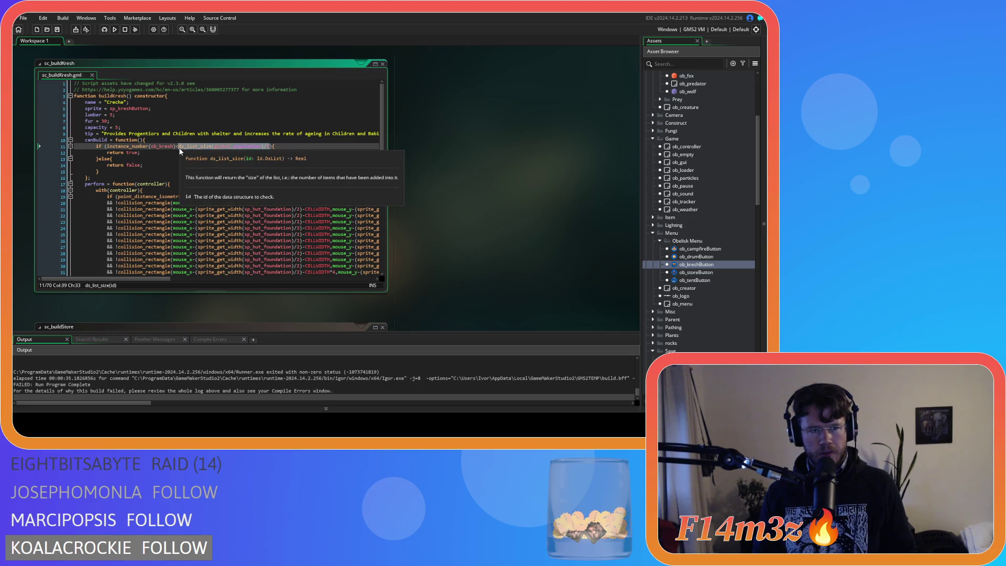
click(276, 164)
key(ctrl+s)
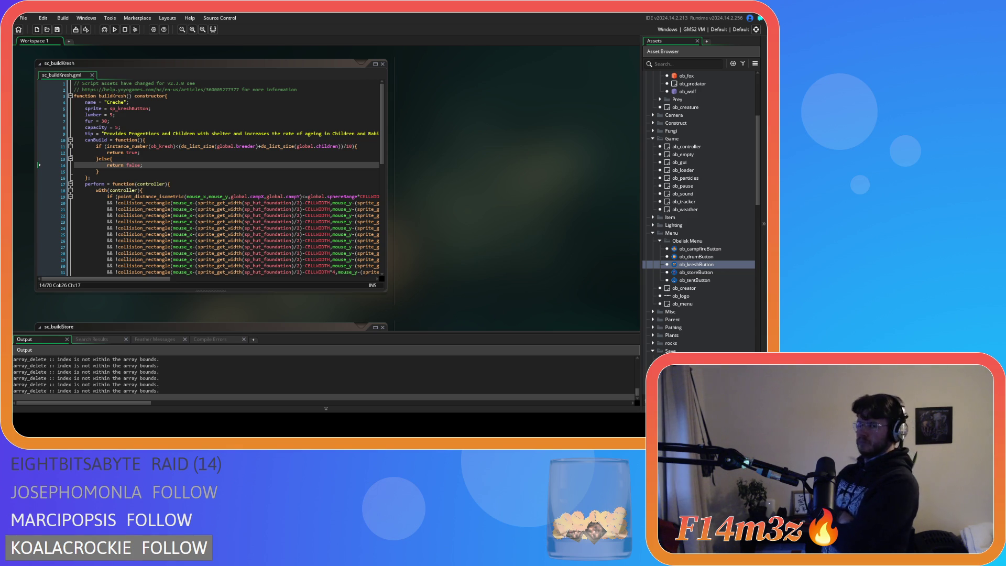
key(alt+Tab)
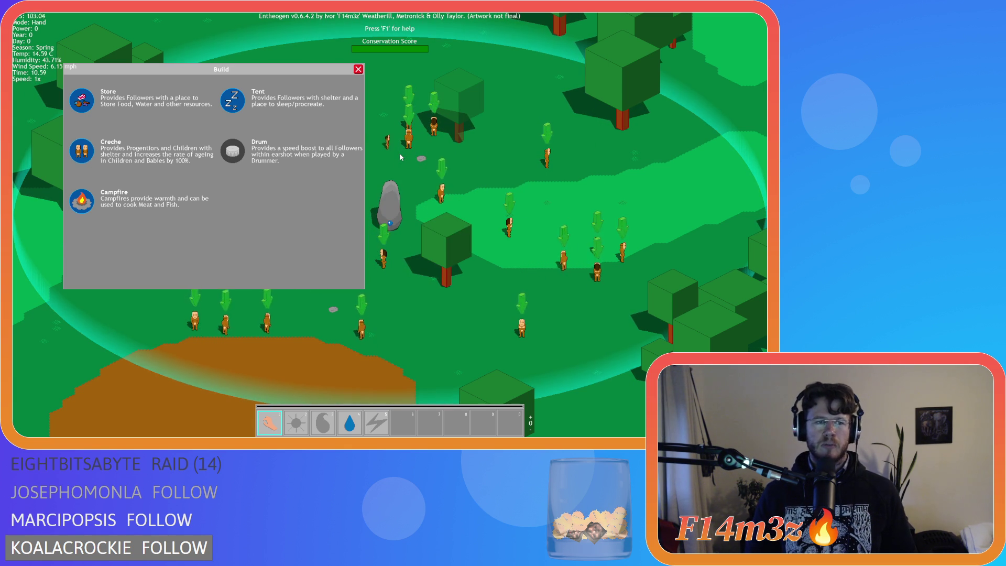
Pan the game map, then quit the test build by pressing Escape and confirming with Y
key(s)
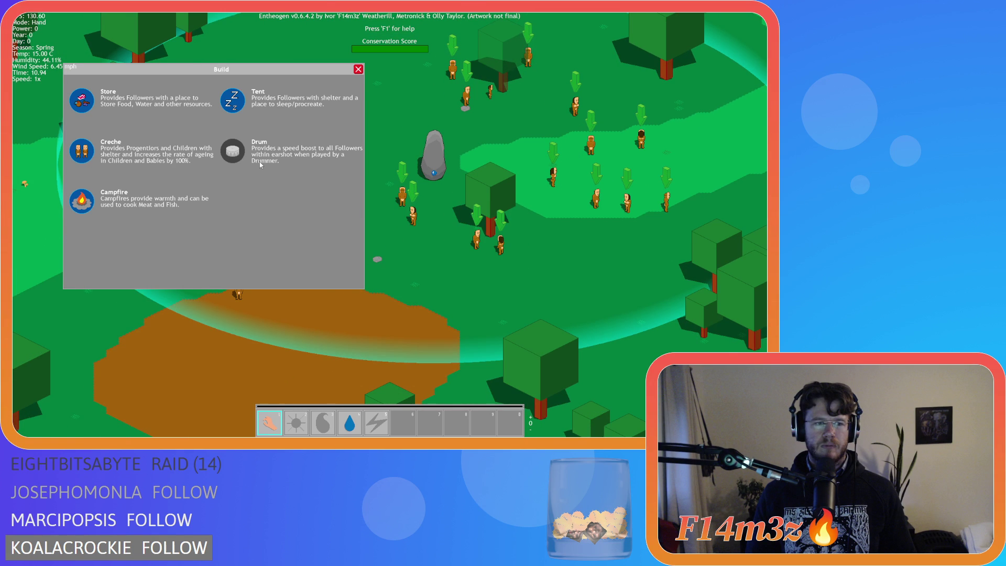
key(w)
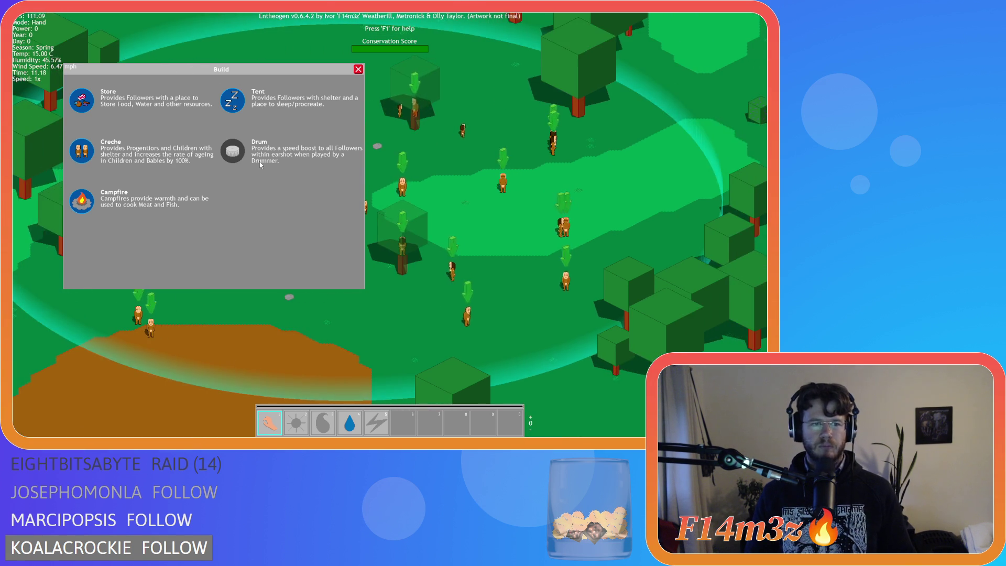
key(Escape)
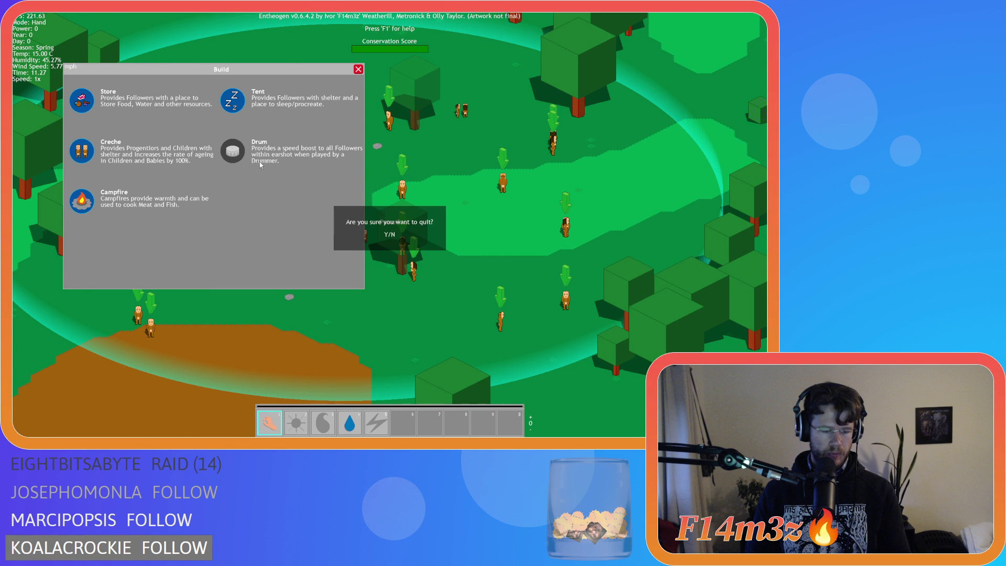
key(y)
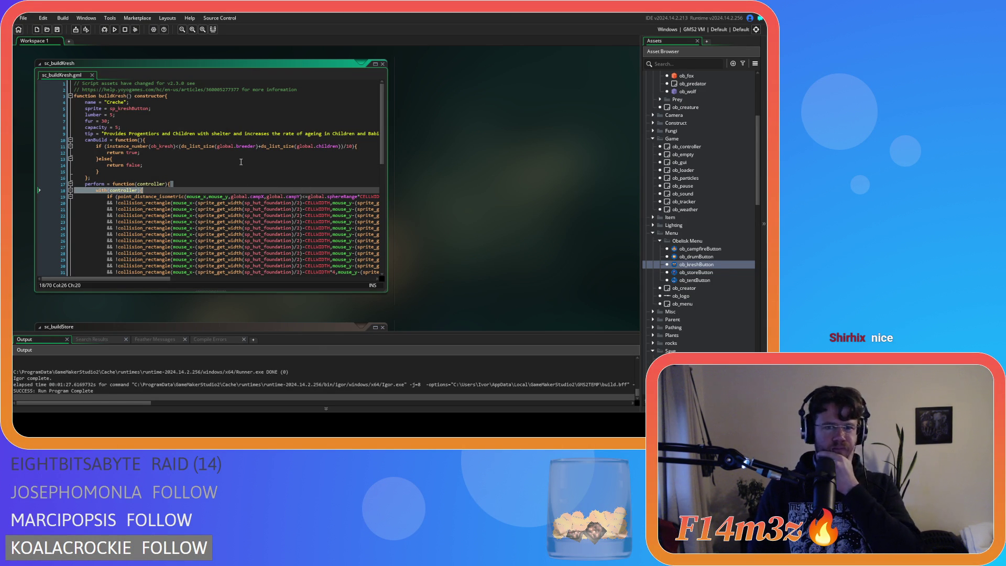
Replace ds_list_size(global.drummer) with 10 on sc_buildDrum line 11 and save
scroll(694, 300, down, 8)
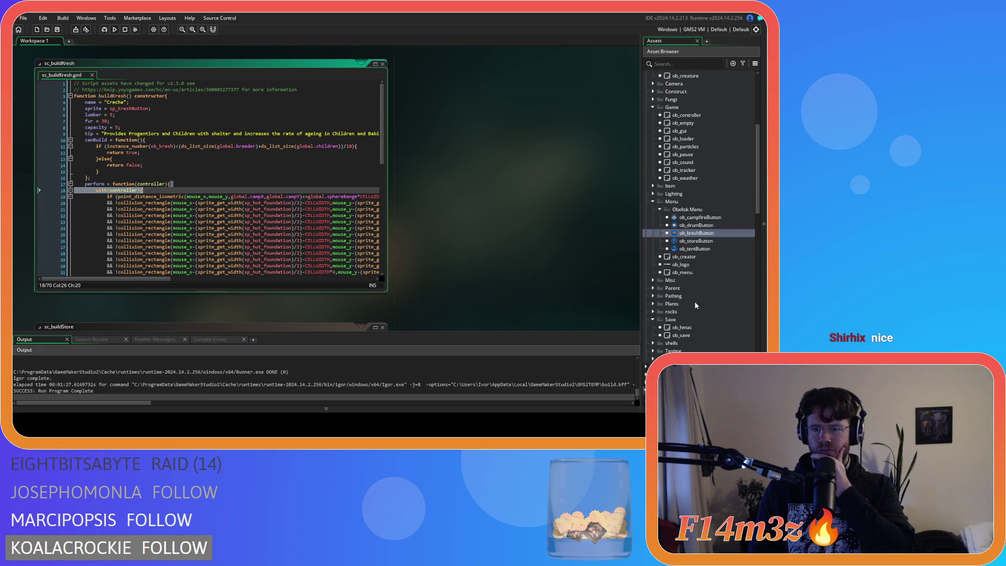
double_click(700, 242)
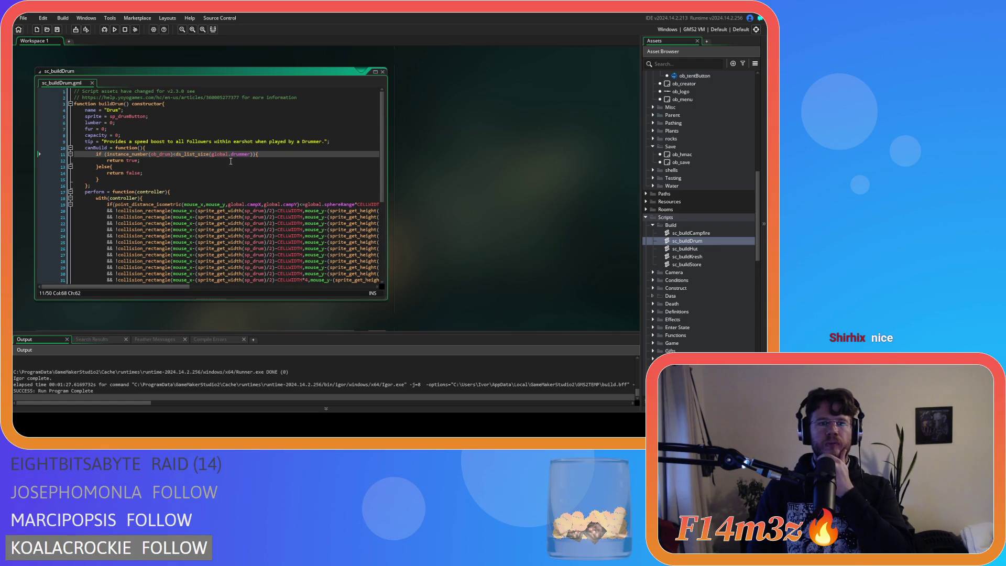
drag(253, 155, 176, 156)
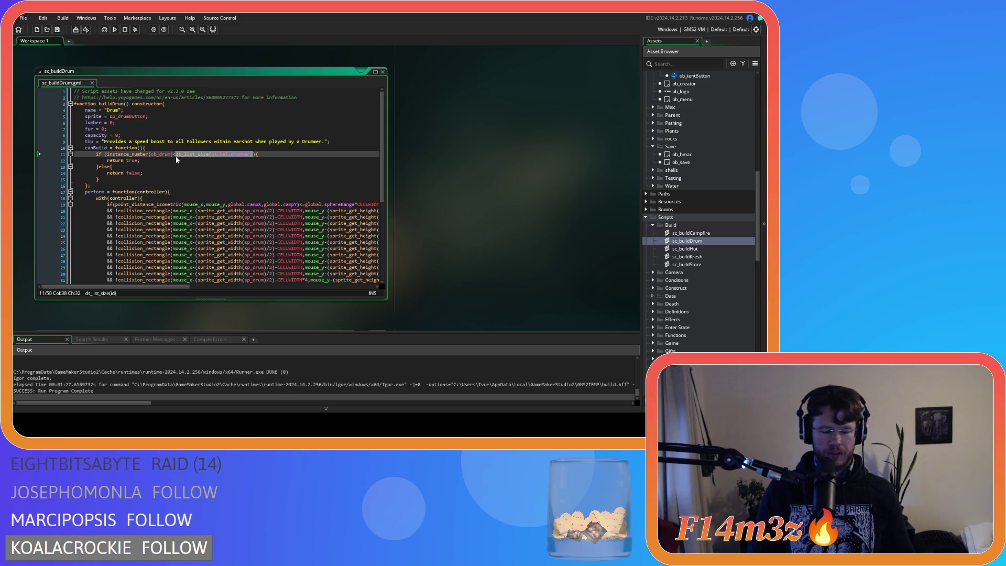
text(10)
click(191, 155)
key(ctrl+s)
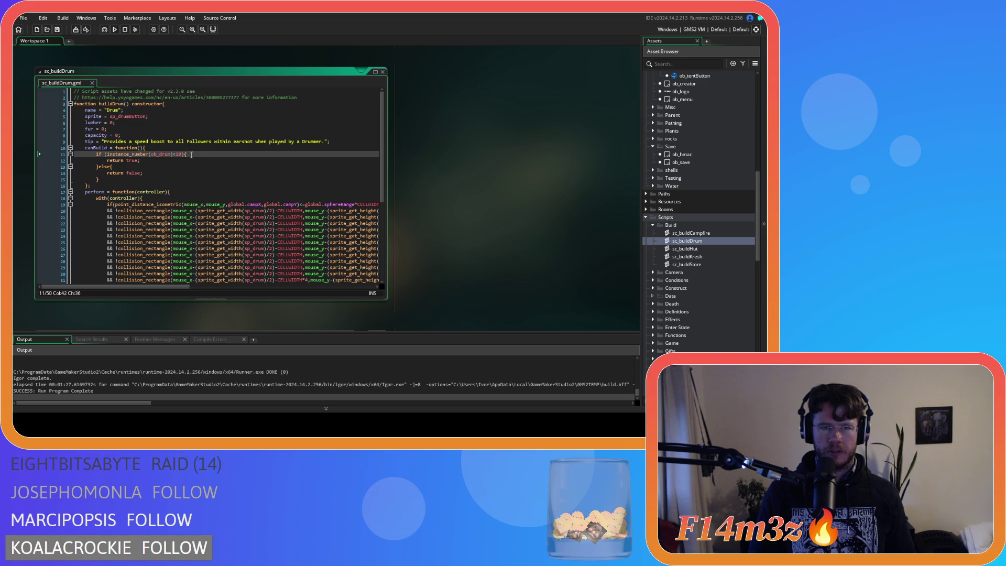
Bring the sc_drawBuildMenu script into focus in the workspace
scroll(419, 189, up, 5)
scroll(419, 194, down, 5)
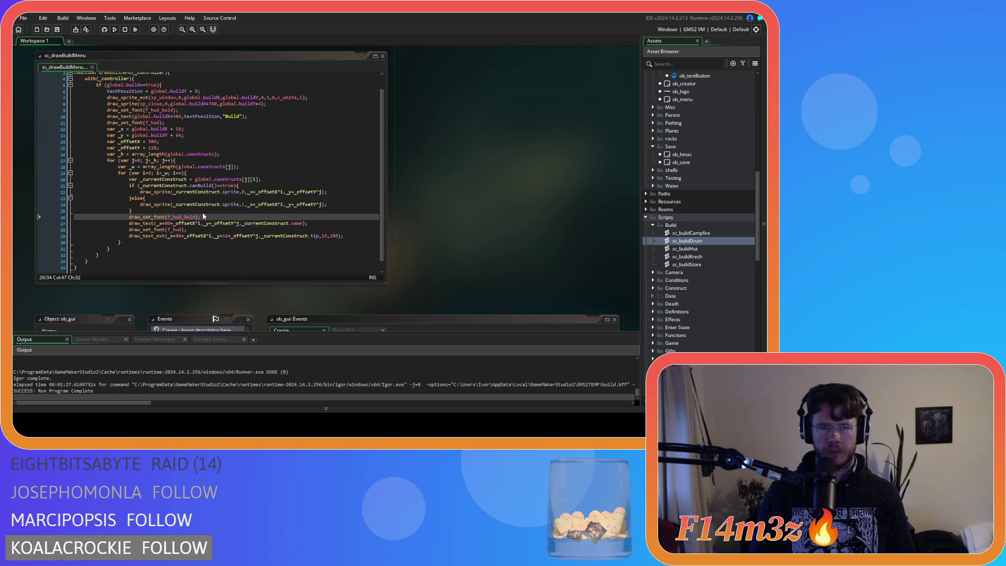
click(305, 228)
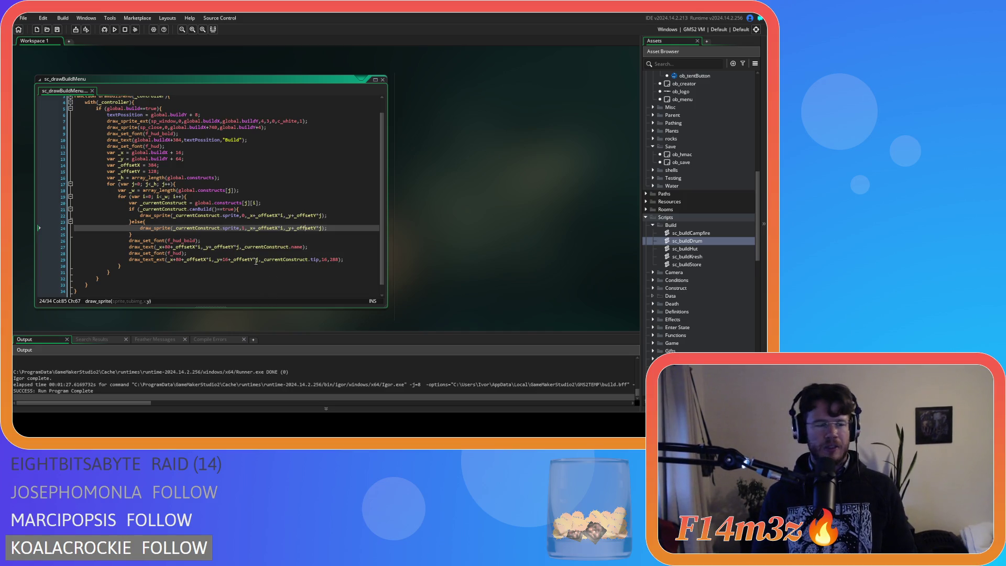
mouse_move(206, 203)
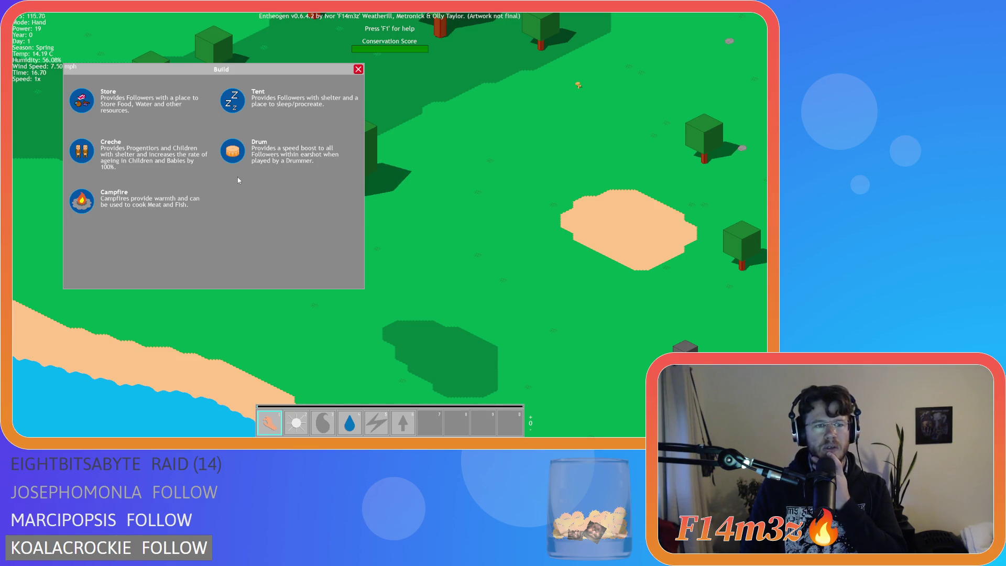
key(a)
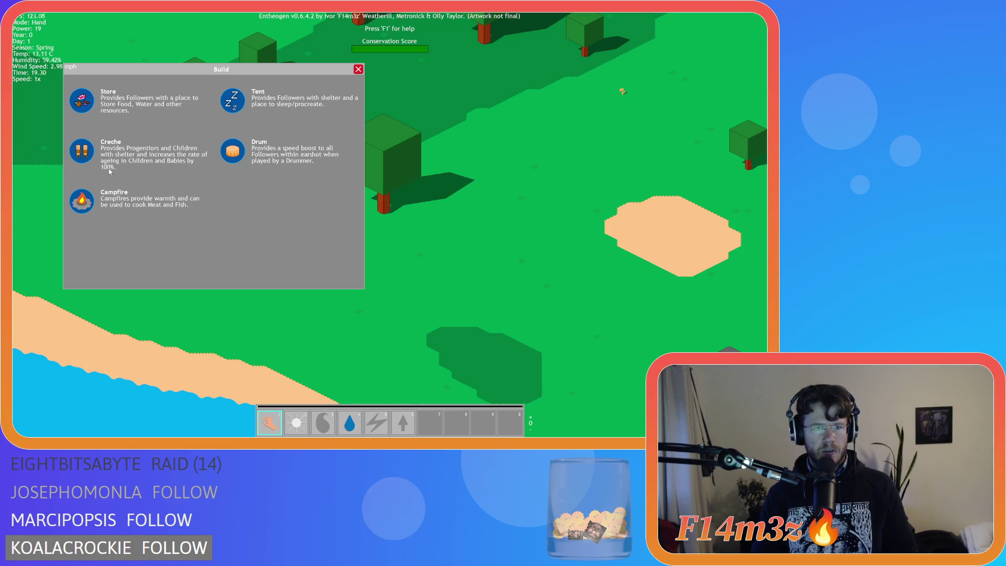
key(Escape)
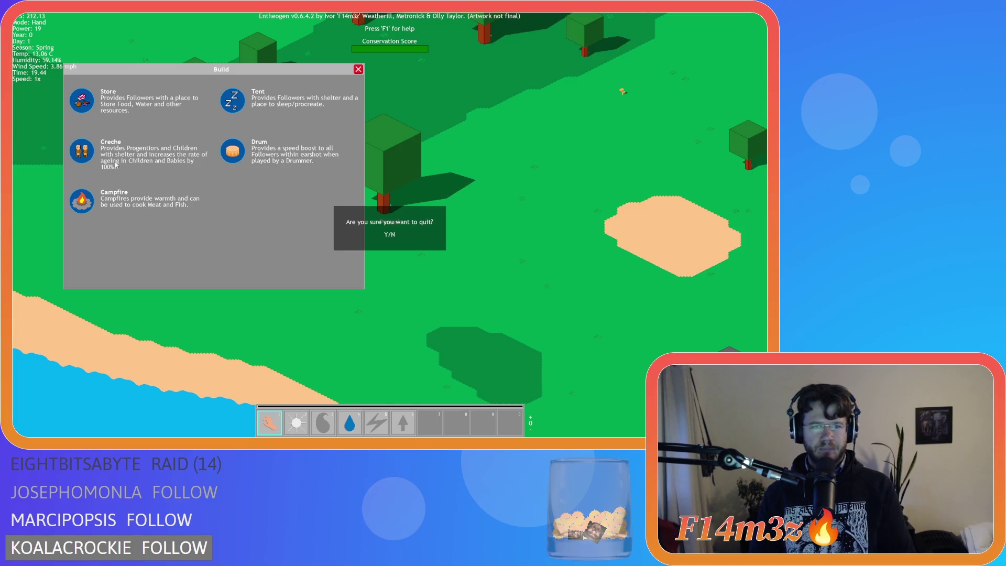
key(y)
click(274, 253)
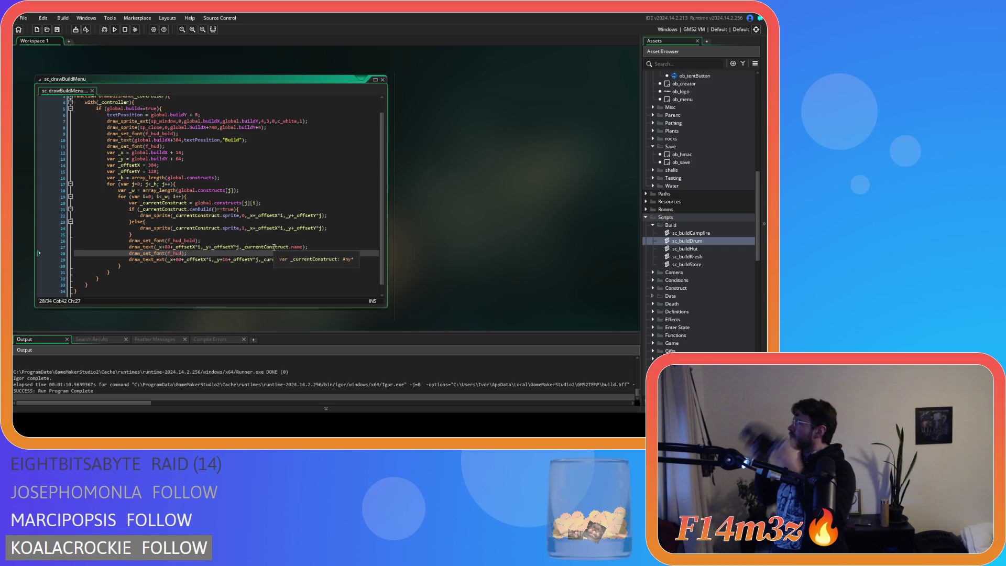
Change the draw_text_ext wrap width on line 29 from 272 to 256
mouse_move(149, 222)
mouse_down()
mouse_move(217, 216)
mouse_move(199, 215)
mouse_up()
click(327, 216)
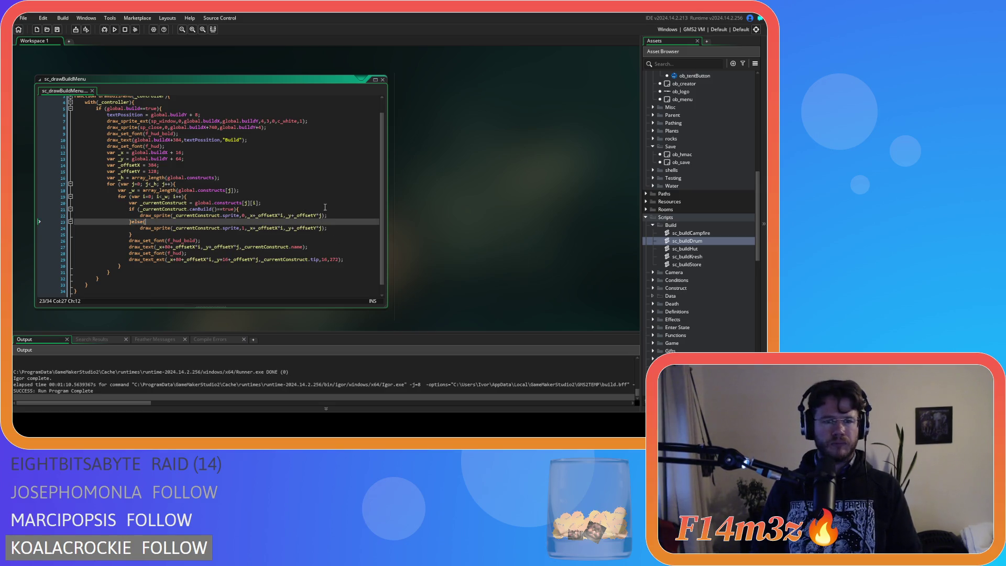
double_click(334, 259)
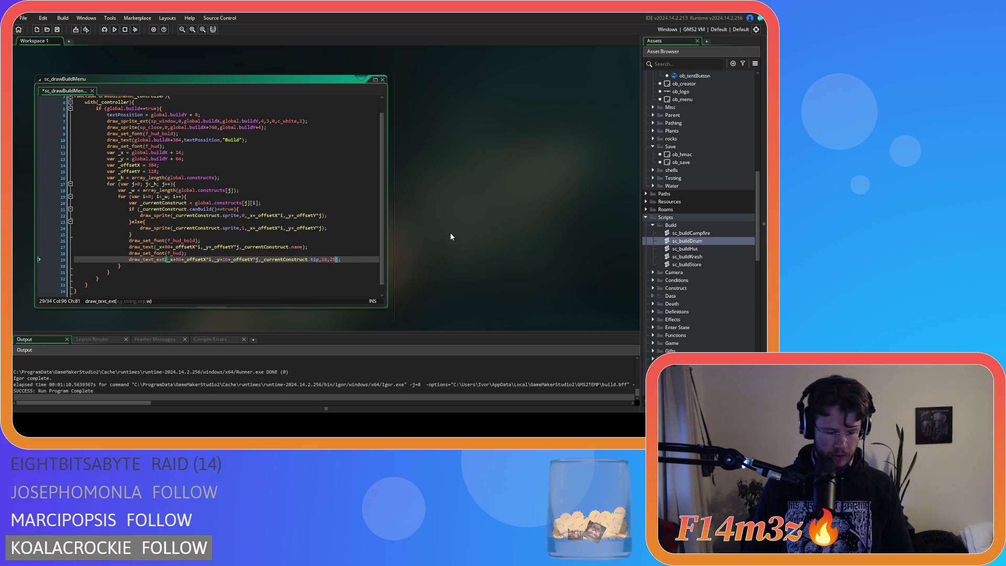
text(256)
key(Up)
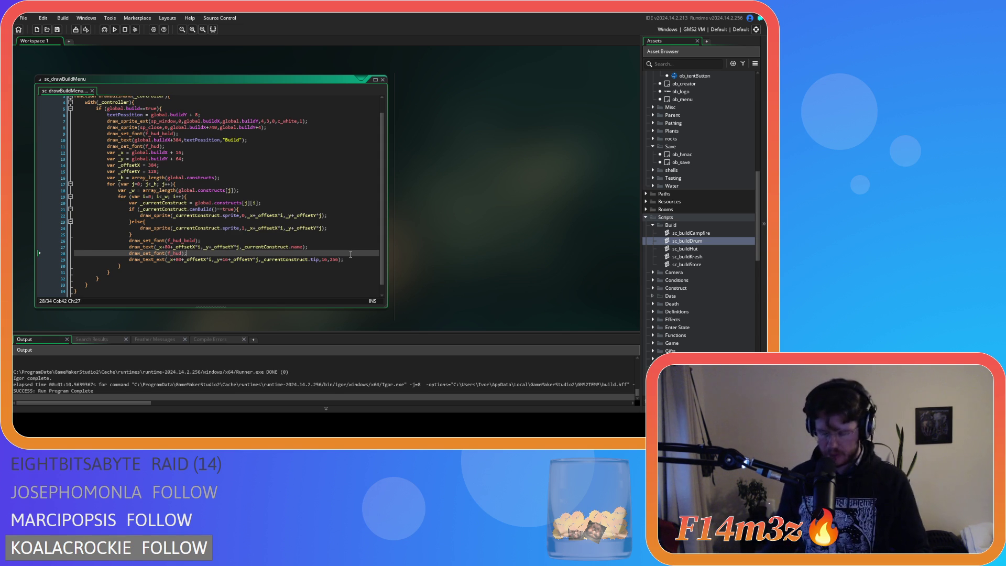
click(237, 209)
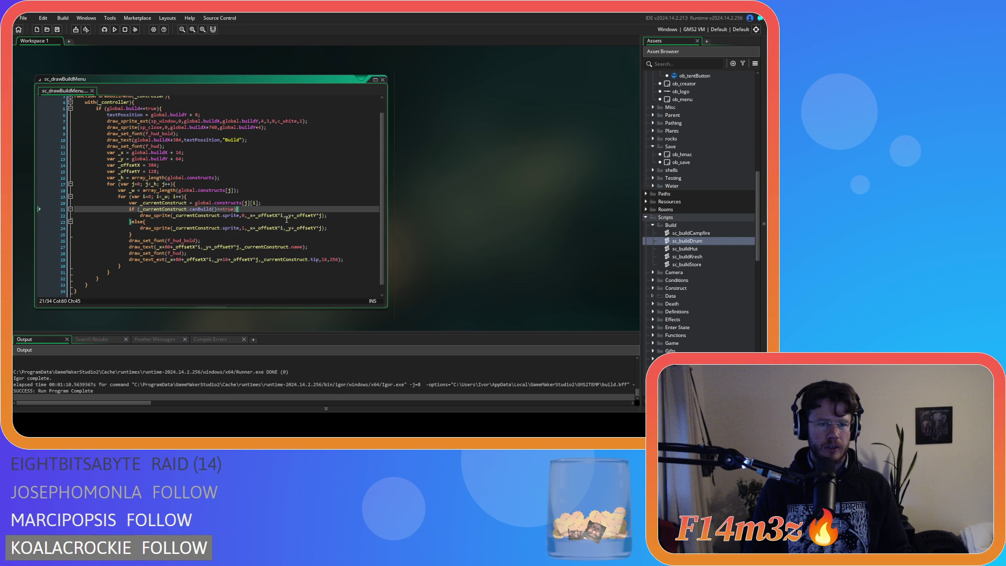
Change line 13's global.buildY + 64 offset to 96 and run the game
click(349, 259)
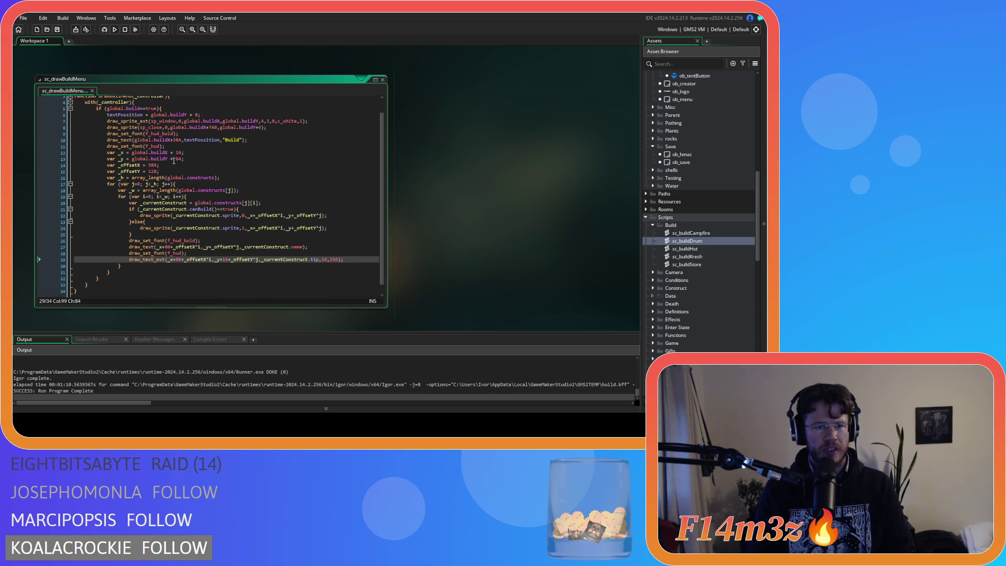
double_click(178, 158)
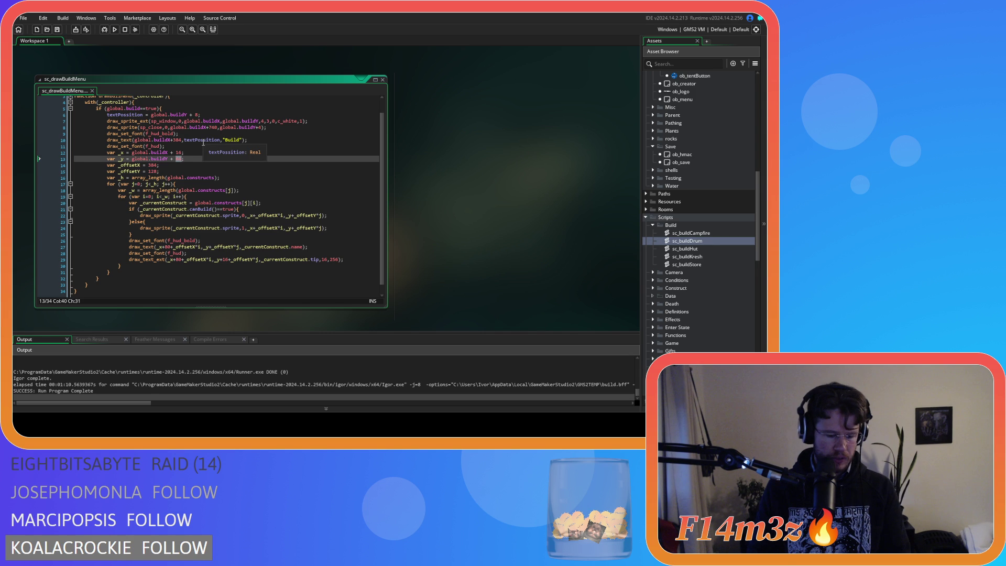
text(96)
key(F5)
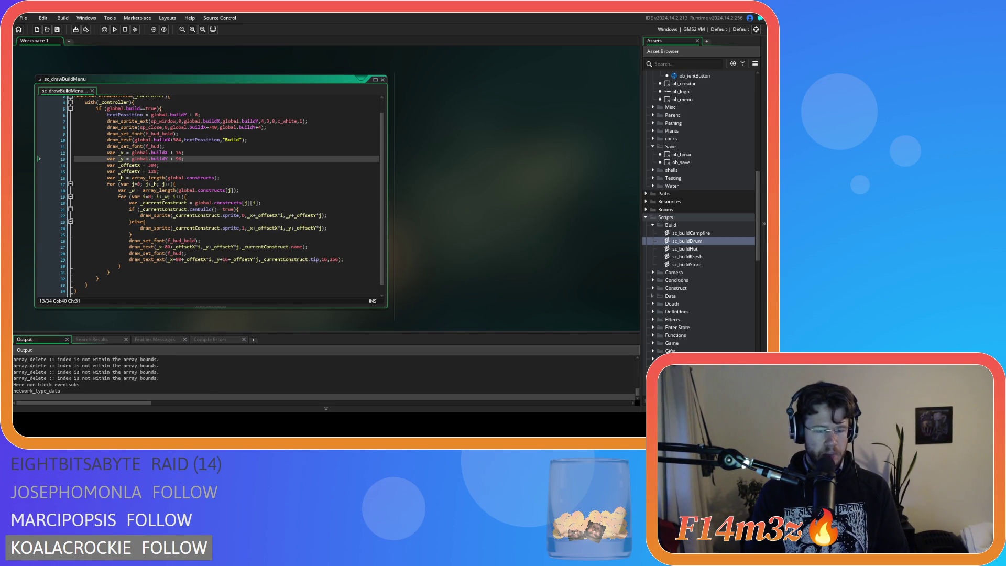
Toggle the lowered Build menu open and closed in the running game
key(alt+Tab)
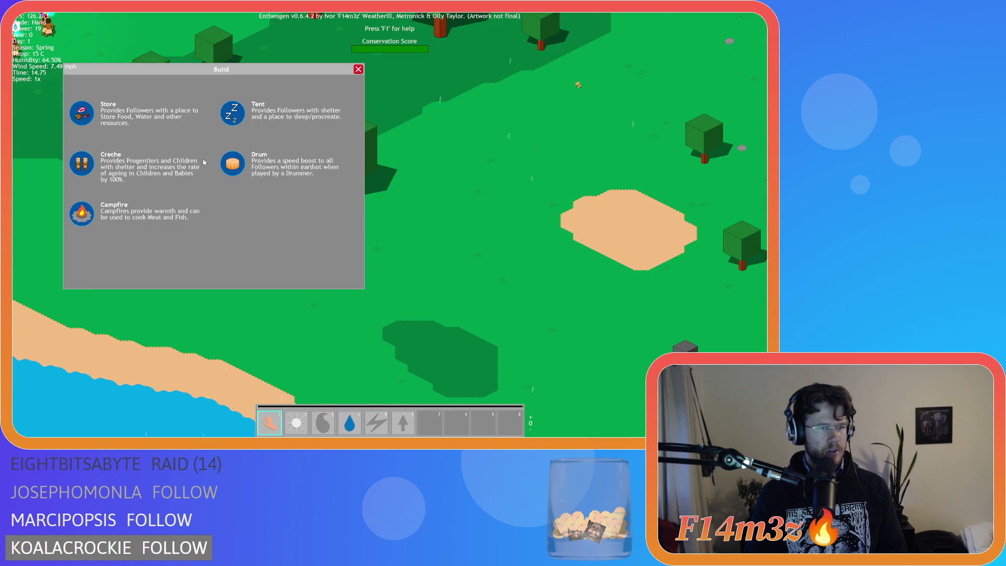
key(Escape)
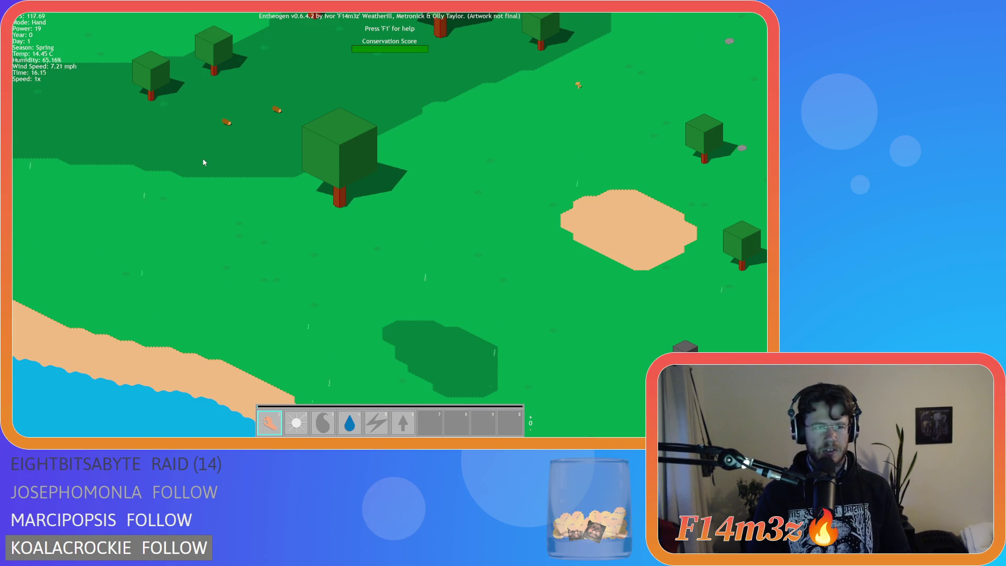
key(b)
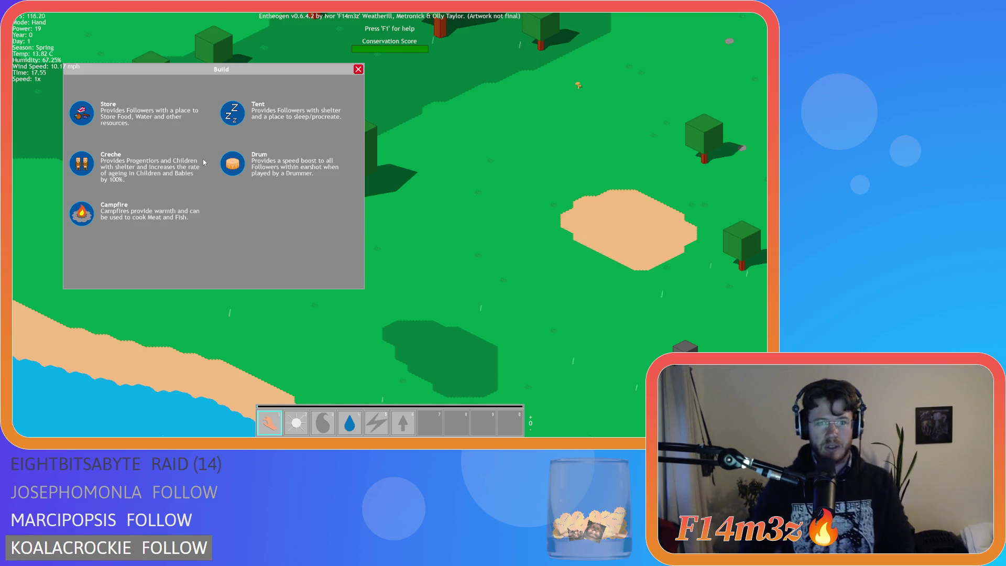
Quit the test build and clear the 96 offset on line 13
key(b)
key(b)
key(Escape)
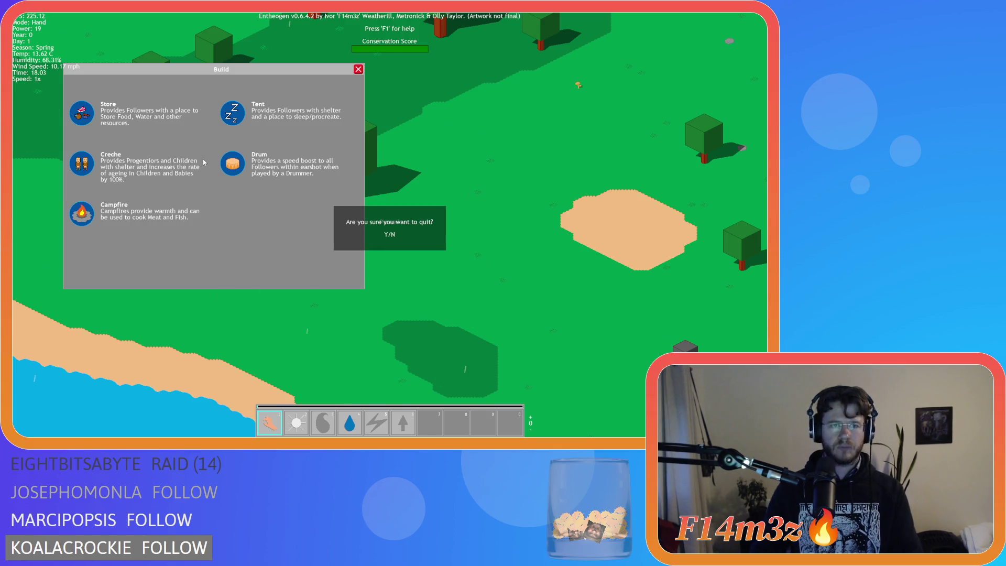
key(y)
key(BackSpace)
key(BackSpace)
Set line 13's entry offset back to global.buildY + 64
text(64)
click(273, 166)
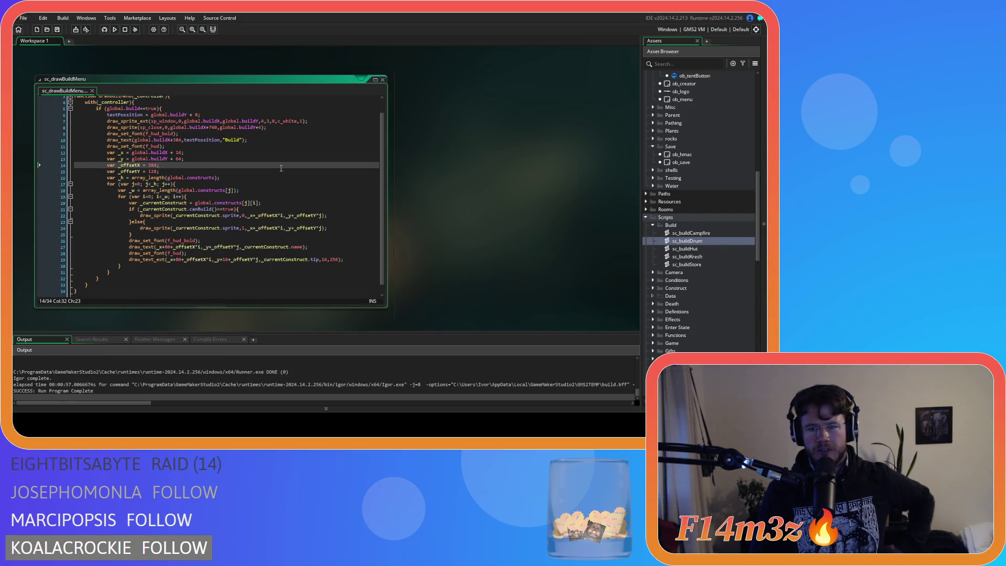
scroll(716, 250, down, 1)
In sc_buildKresh, rework the line 9 tip around 'shelter and' and save it
double_click(692, 240)
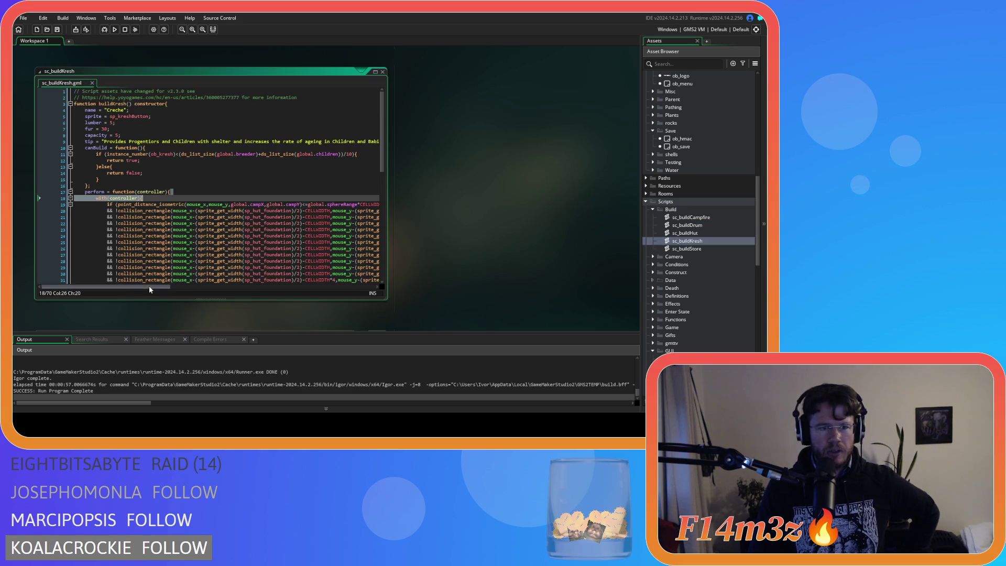
mouse_move(159, 290)
mouse_down()
mouse_move(187, 288)
mouse_move(155, 287)
mouse_up()
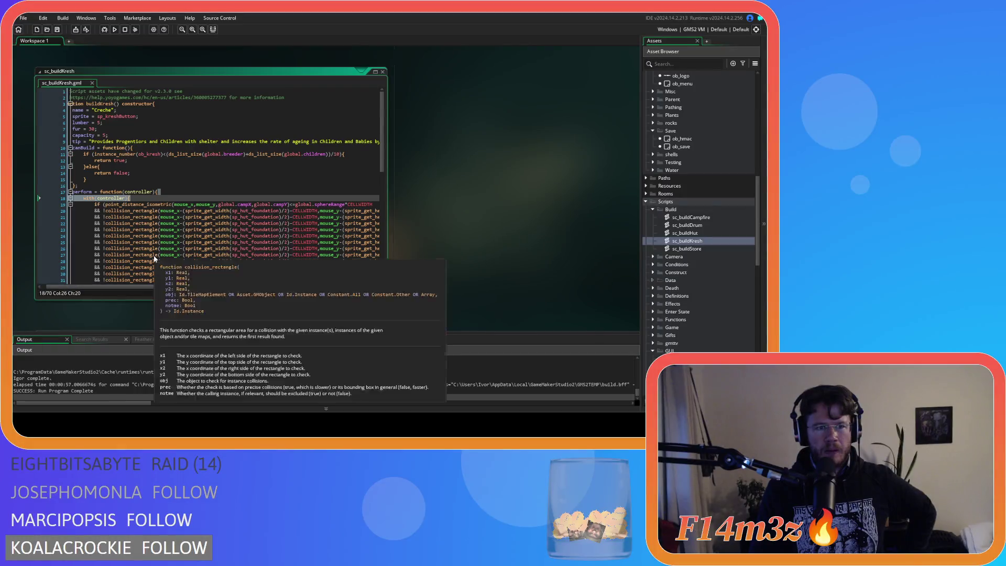
double_click(226, 142)
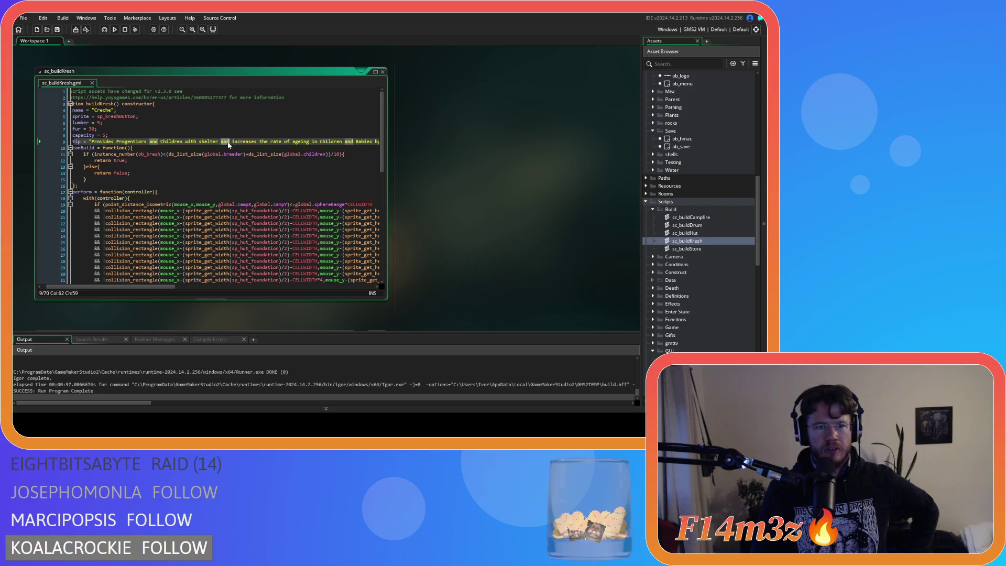
key(BackSpace)
key(BackSpace)
text(.)
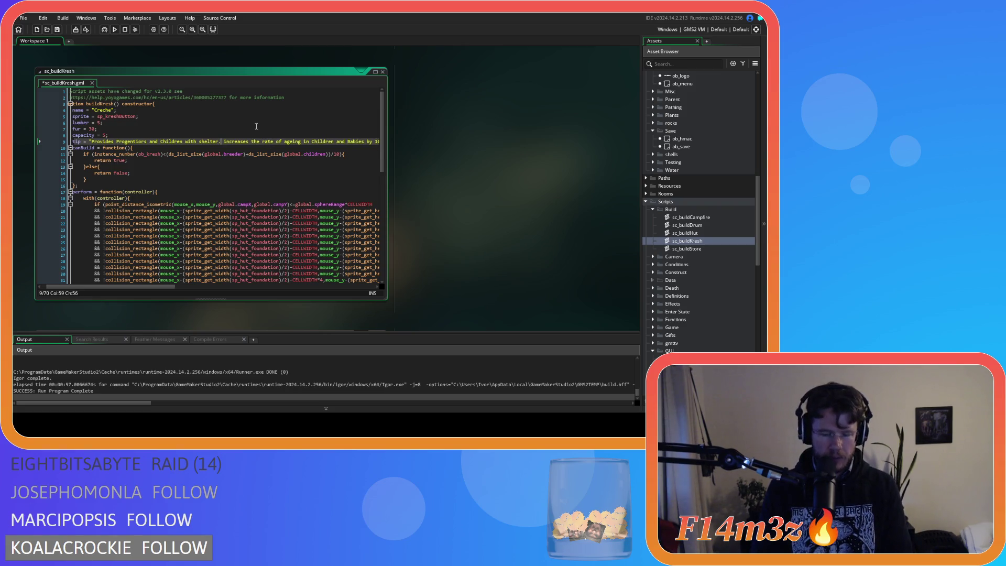
click(224, 142)
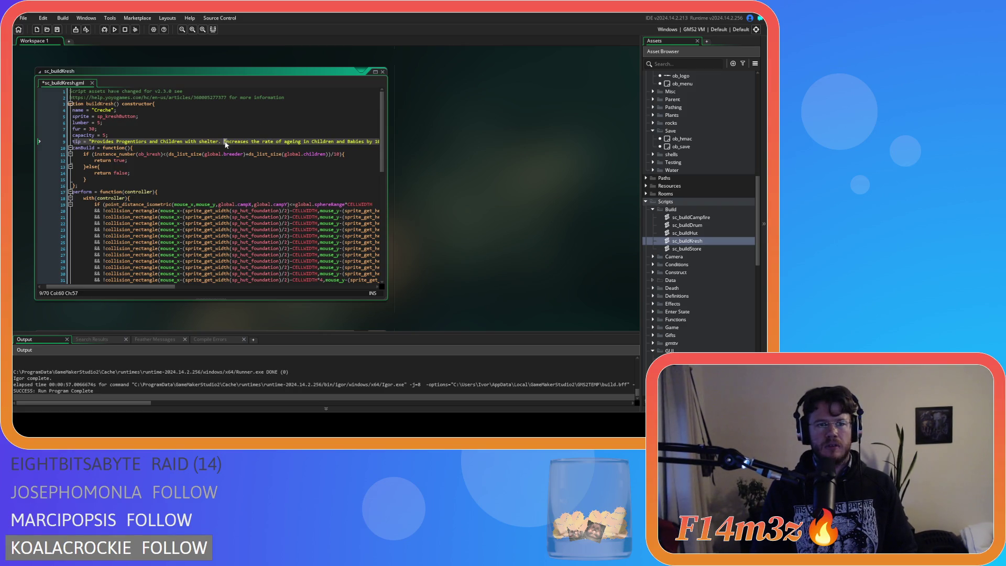
key(BackSpace)
key(BackSpace)
text(and)
drag(160, 287, 180, 287)
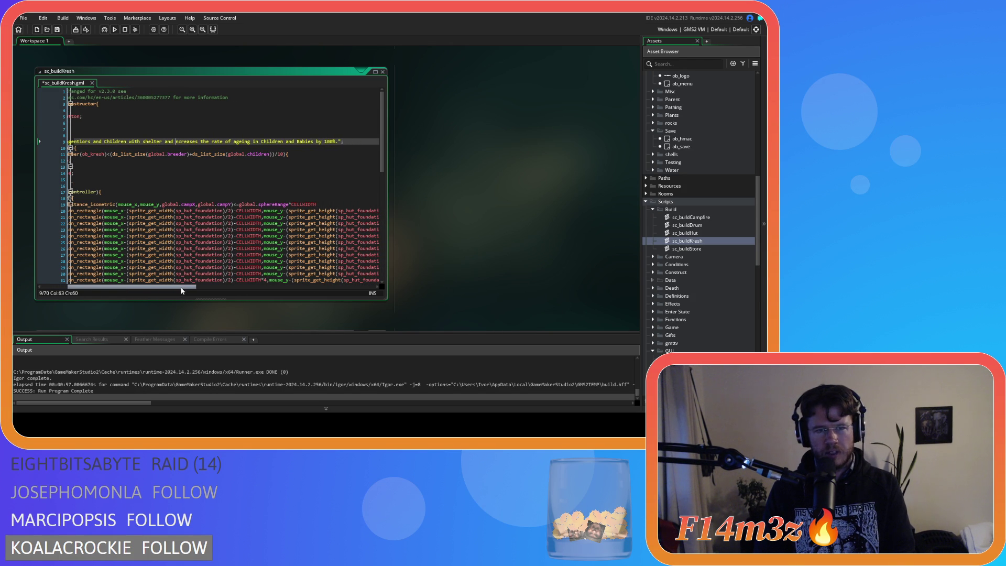
drag(181, 288, 100, 281)
key(ctrl+s)
Bring up the sc_buildCampfire script from the Asset Browser
click(208, 147)
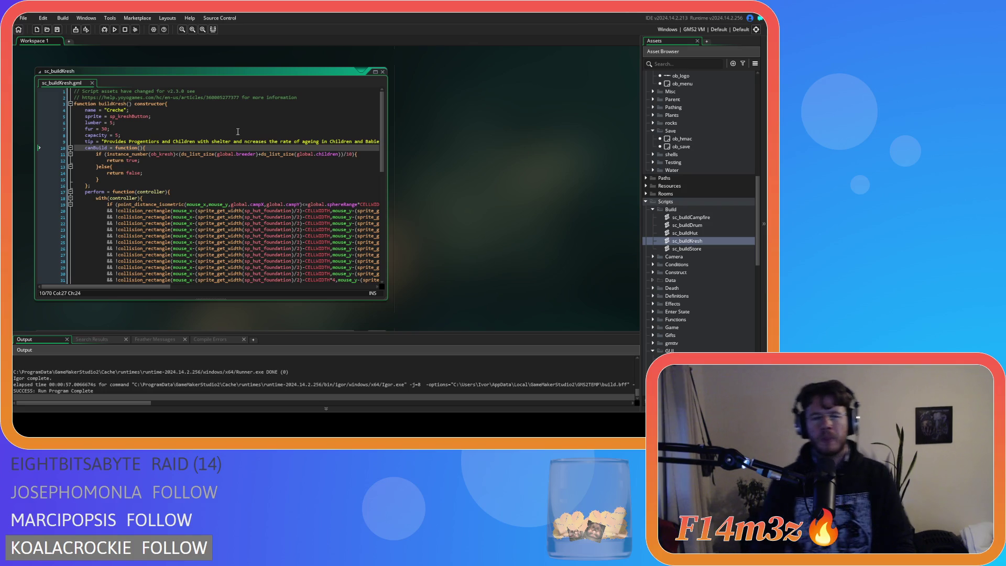
click(219, 141)
mouse_move(146, 286)
mouse_down()
mouse_move(230, 286)
mouse_move(146, 284)
mouse_move(152, 261)
mouse_move(140, 261)
mouse_up()
double_click(678, 217)
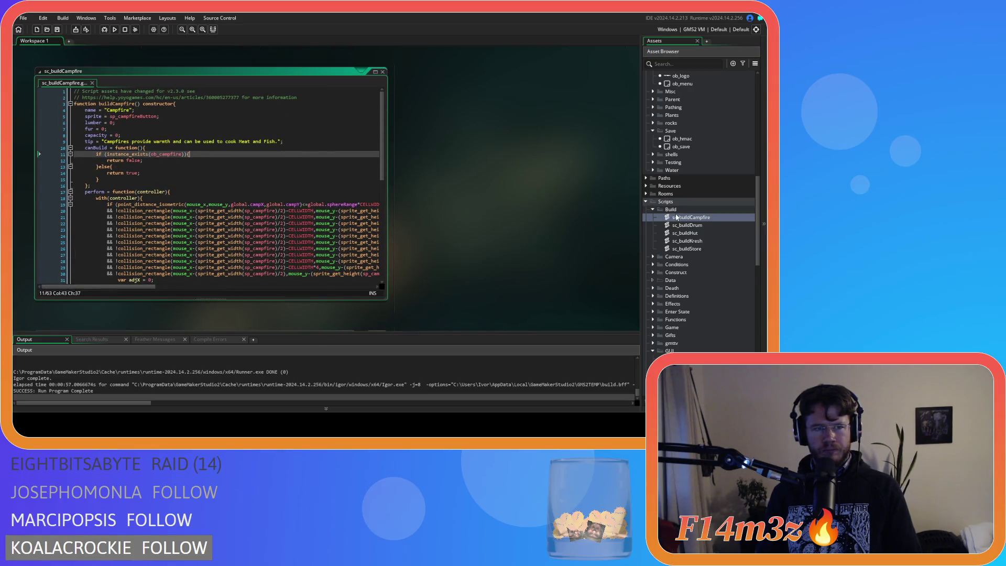
Replace 'Campfires provide' with 'Provides' at the start of the campfire tip
double_click(116, 142)
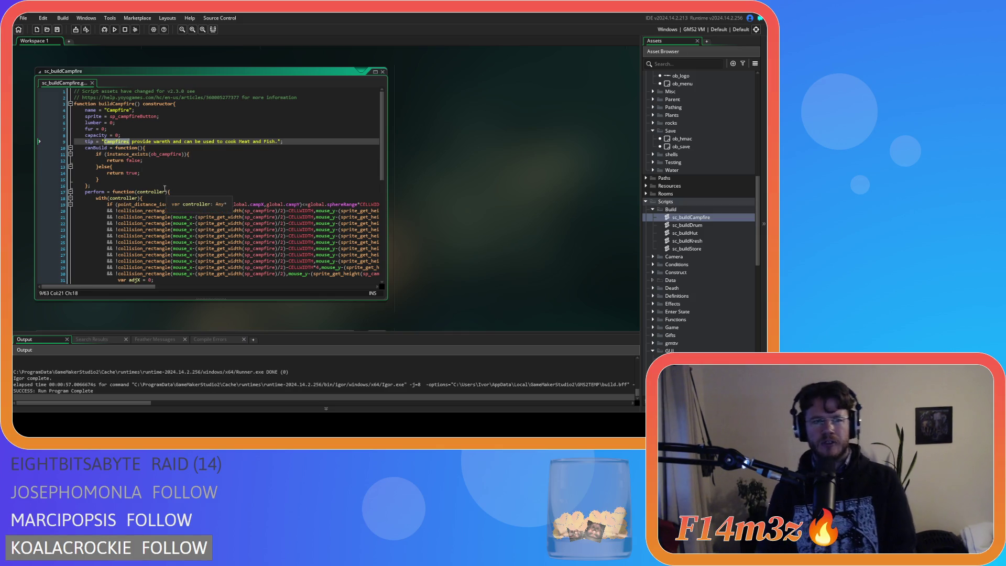
key(Delete)
key(Delete)
key(Delete)
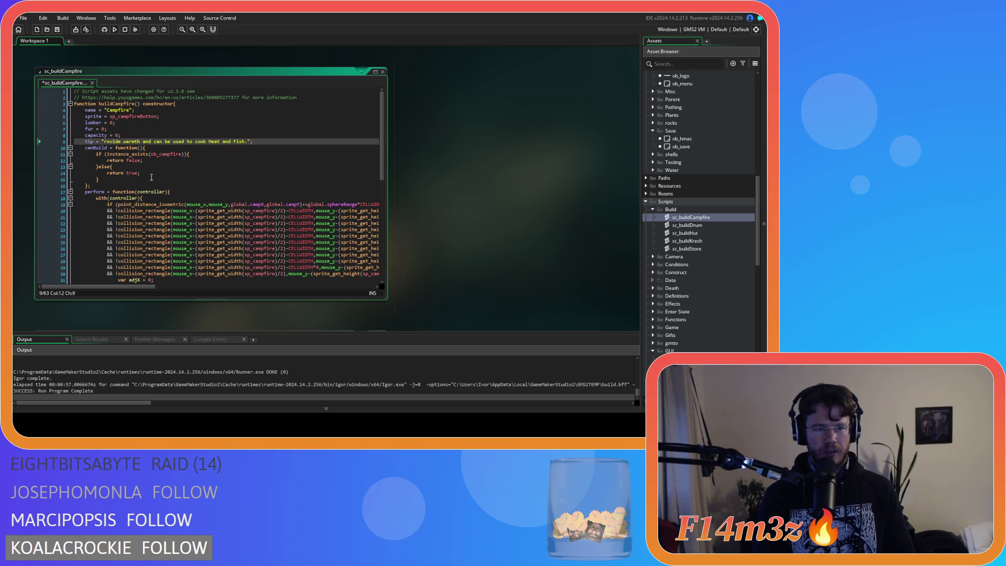
text(P)
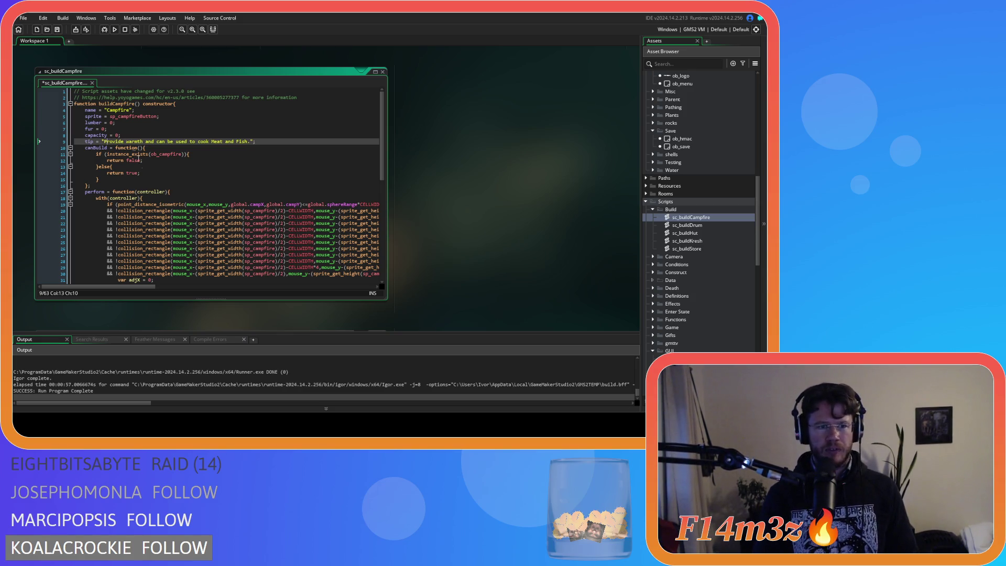
click(124, 141)
text(s)
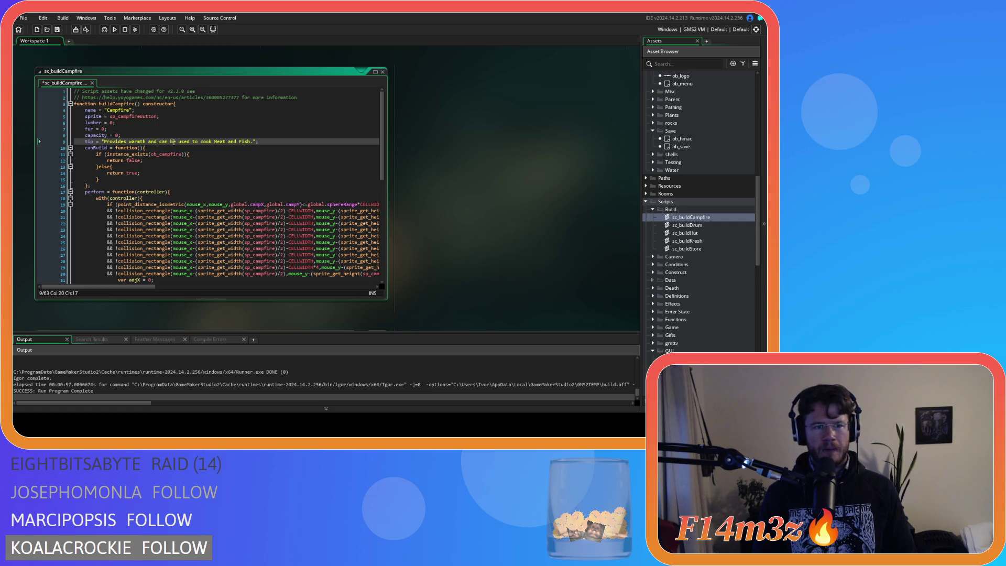
Insert 'by Followers' before 'to cook' in the campfire tip, then open sc_buildDrum
click(178, 141)
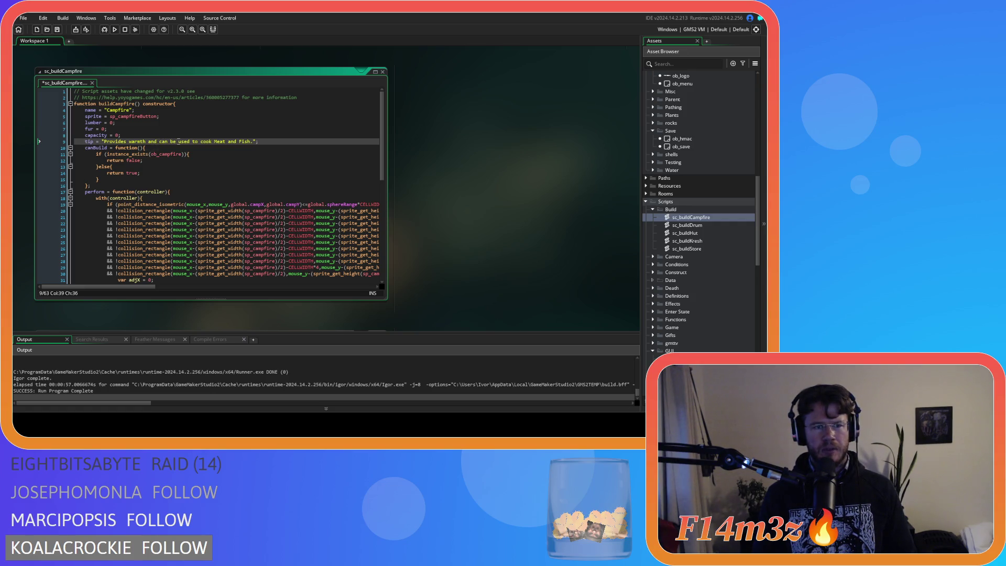
text(by Foll)
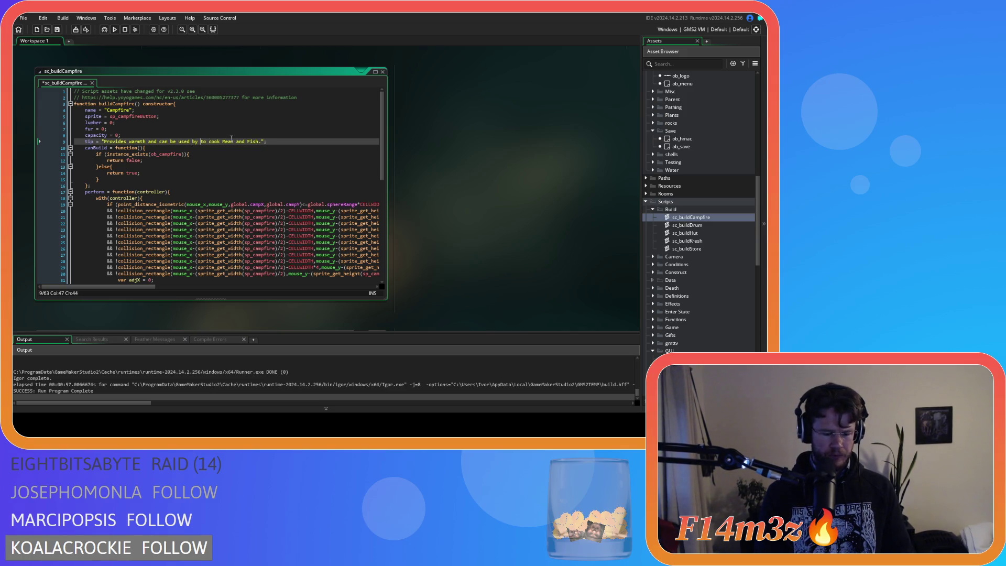
text(owers)
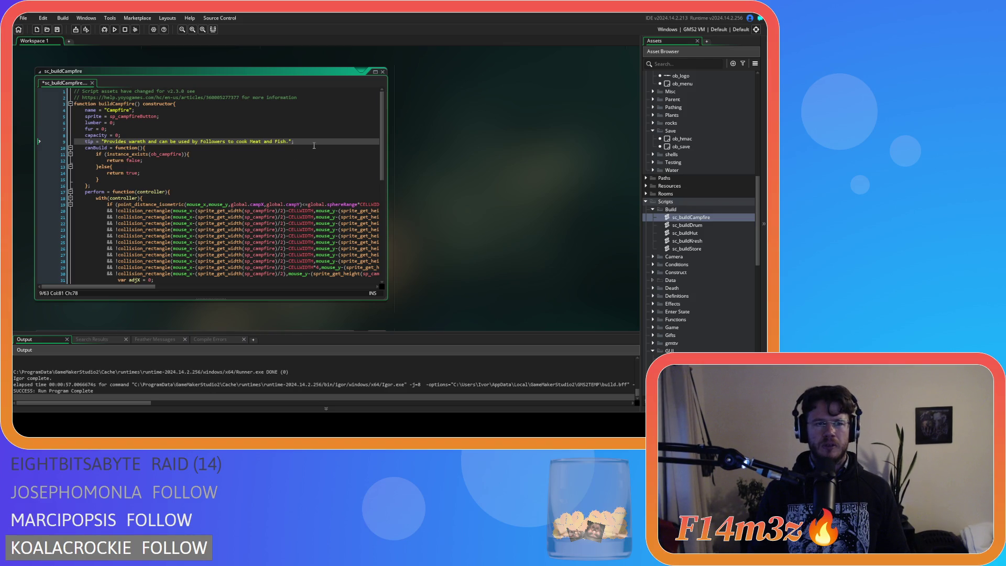
double_click(703, 226)
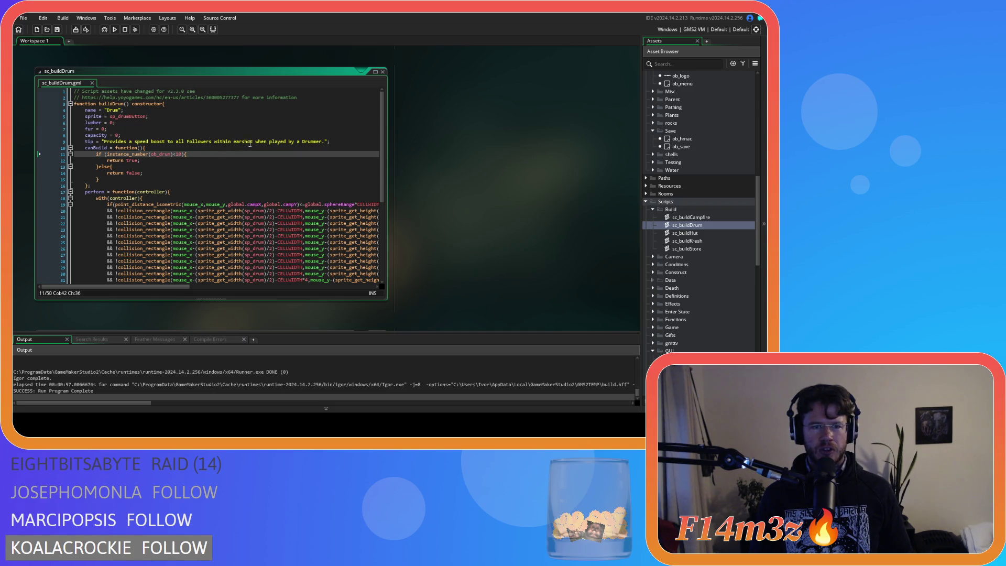
Check the end of the drum tip, then open the sc_buildHut script
click(331, 142)
click(718, 233)
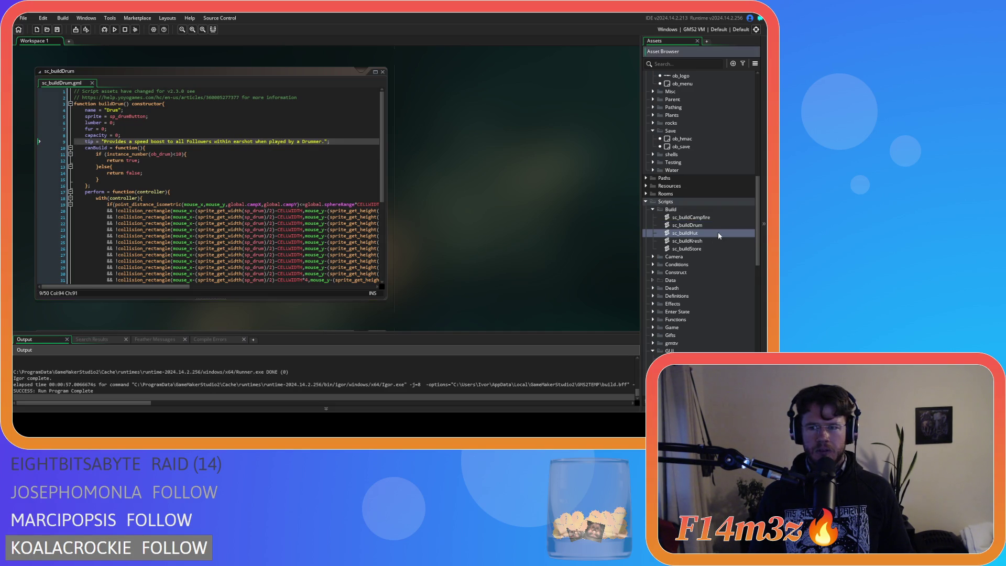
double_click(721, 234)
click(168, 161)
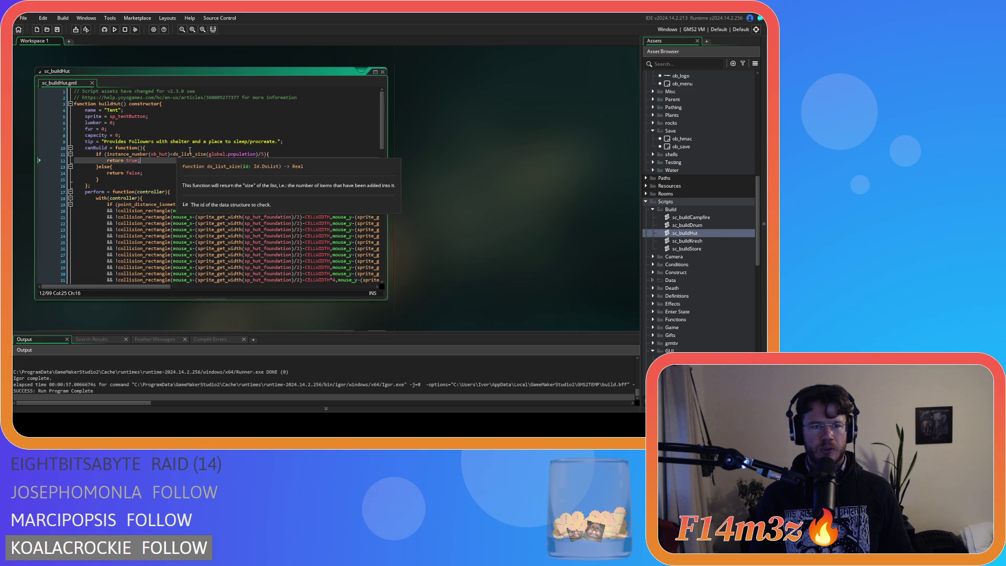
Review the hut tip's 'sleep/procreate' wording, then open sc_buildKresh
click(248, 142)
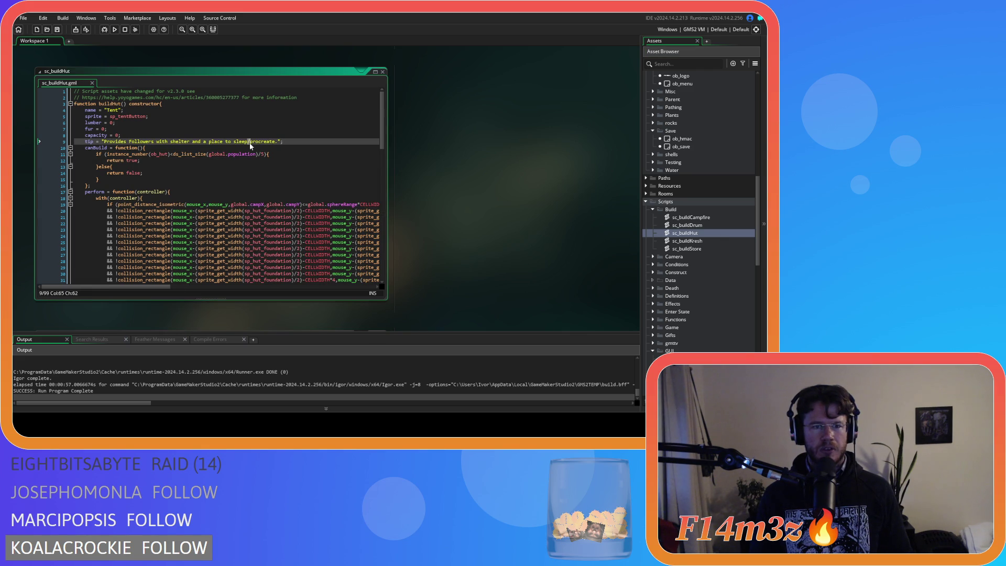
click(321, 145)
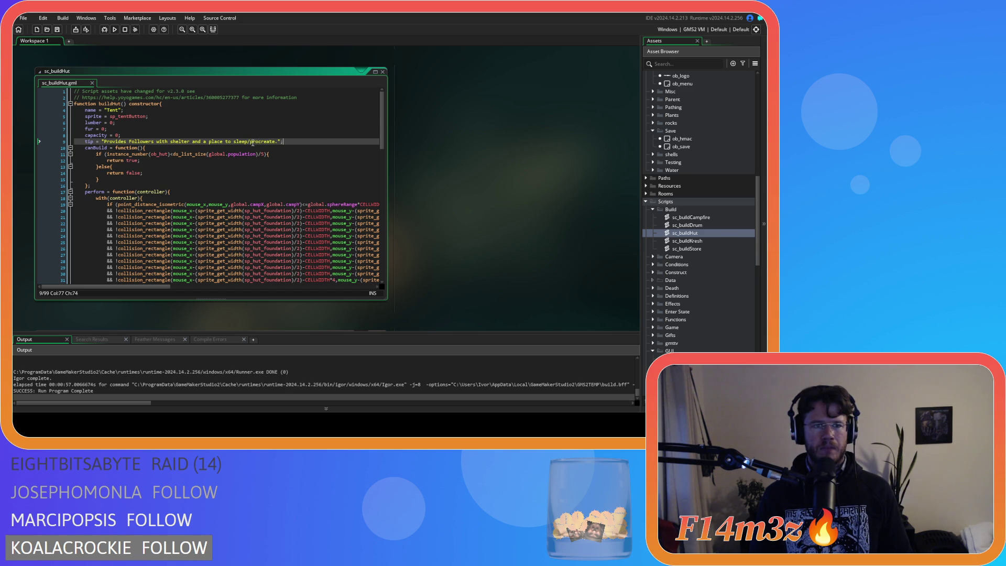
click(249, 141)
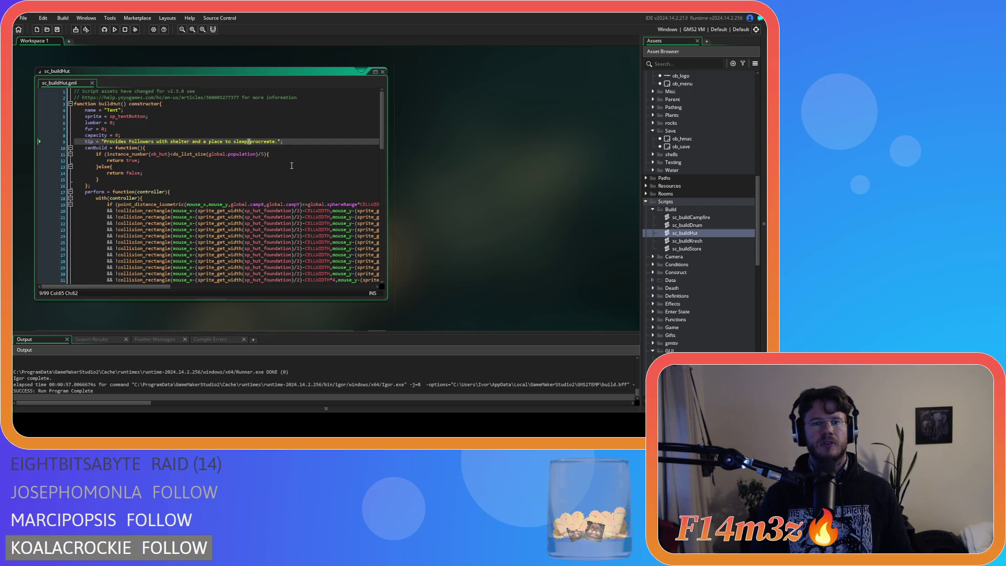
click(302, 128)
click(302, 141)
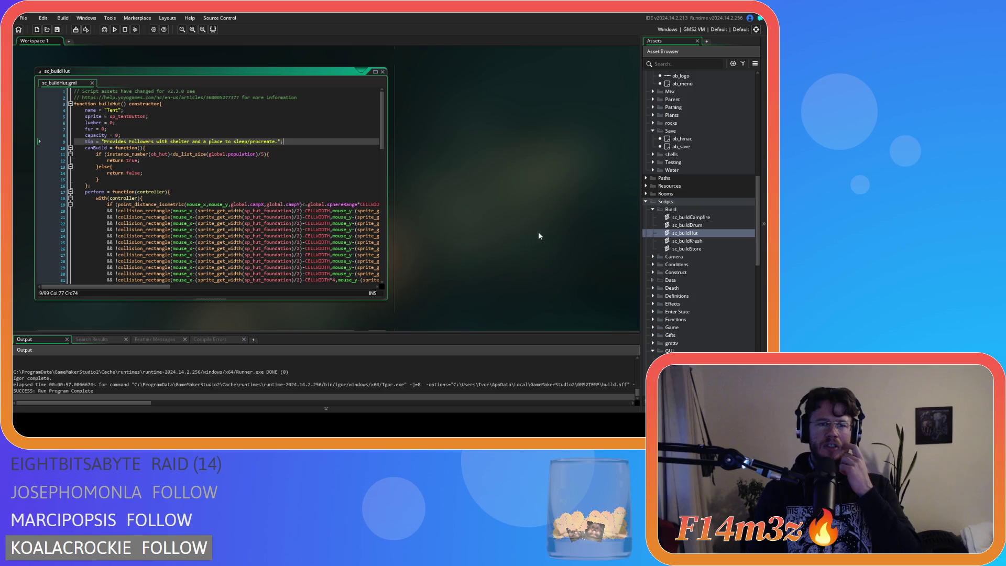
mouse_move(121, 135)
mouse_down()
mouse_move(251, 142)
mouse_move(234, 142)
mouse_up()
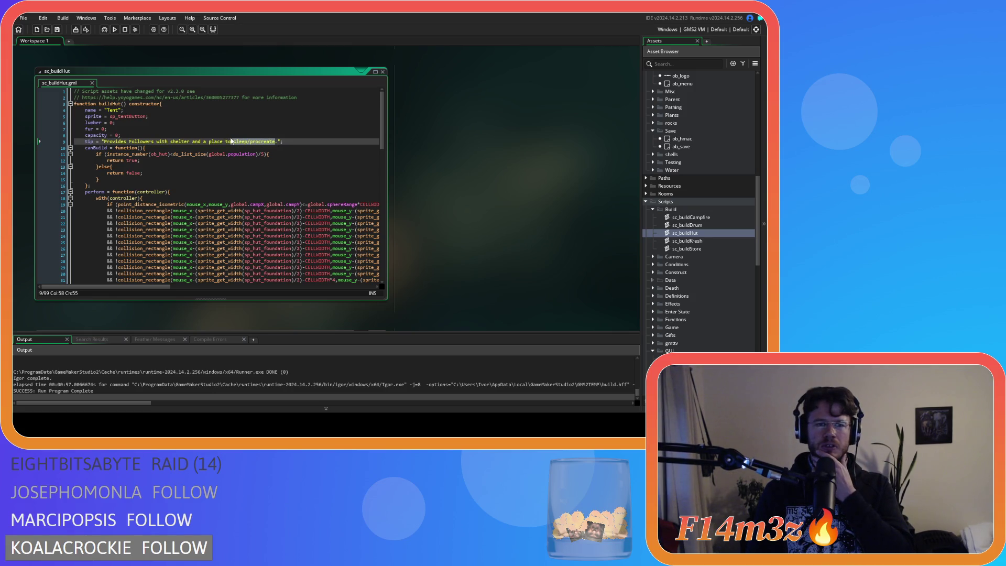
double_click(697, 240)
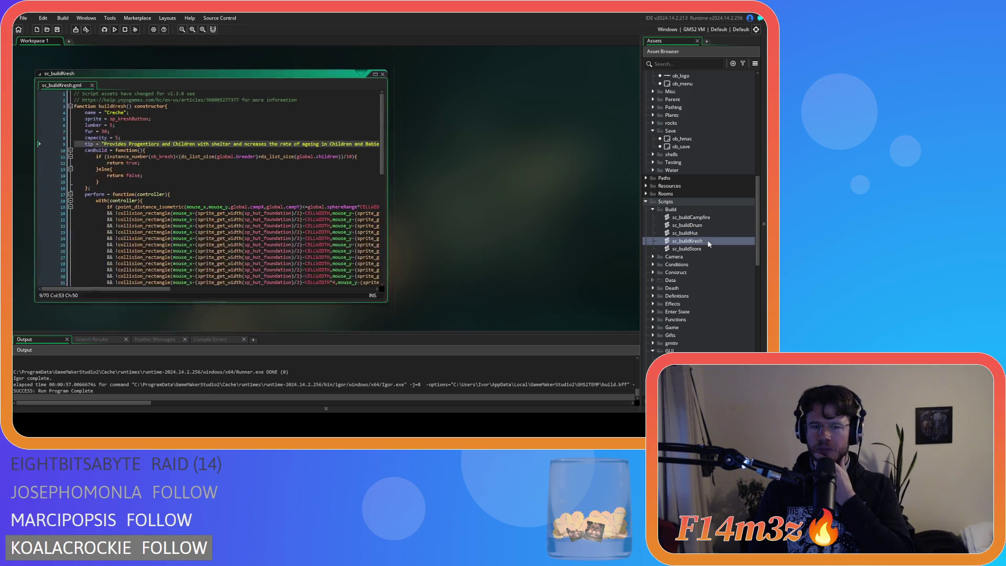
click(336, 175)
double_click(687, 248)
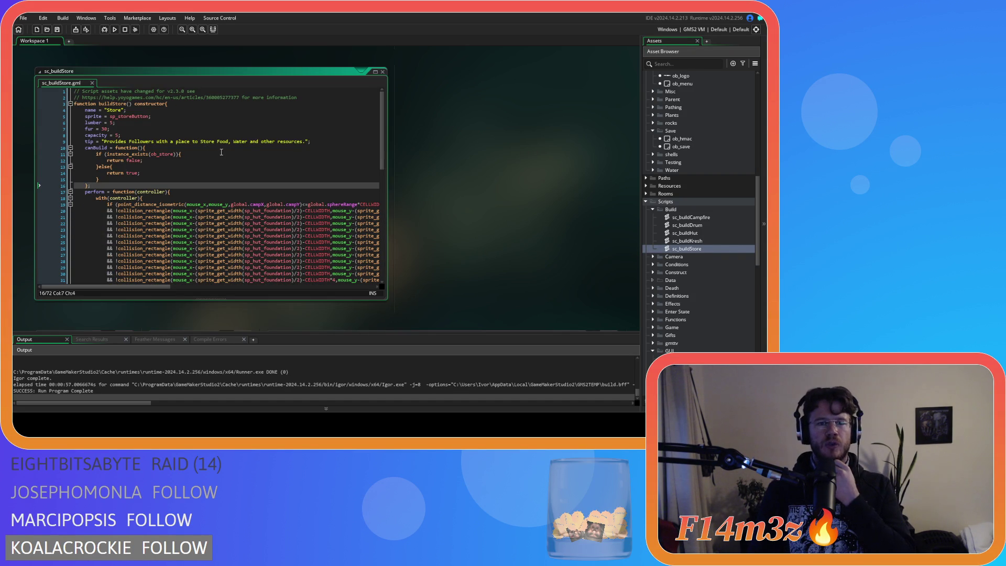
click(301, 142)
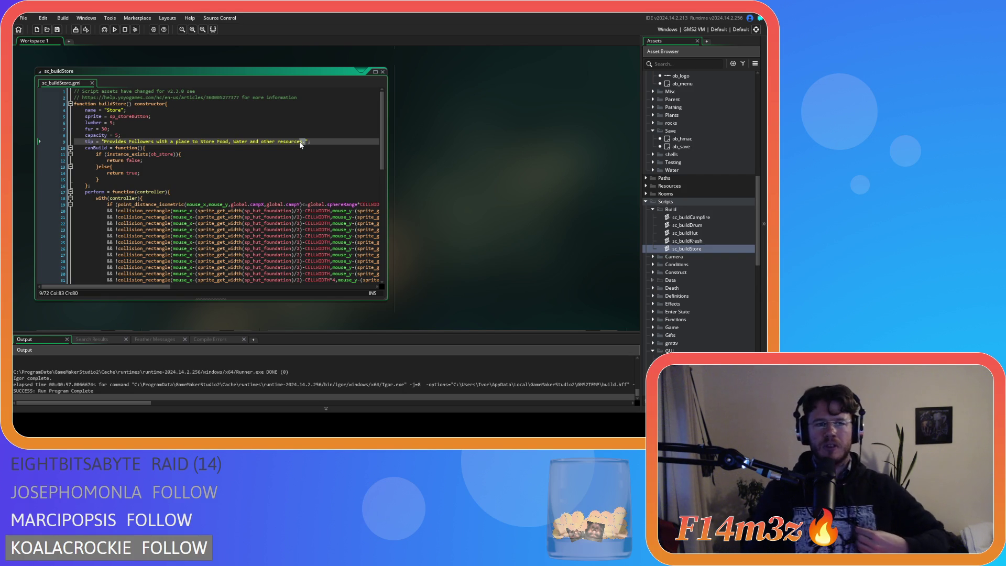
click(719, 241)
double_click(719, 241)
drag(169, 287, 177, 278)
Restore 'increases' and add a closing period after '100%' in the Creche tip, then save
scroll(177, 278, left, 3)
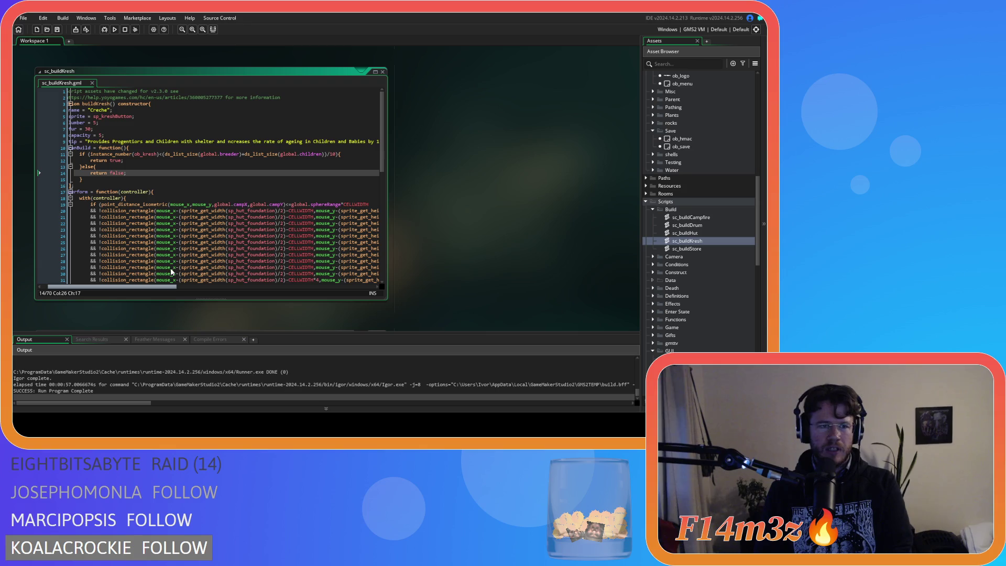
scroll(173, 270, right, 4)
click(202, 141)
text(i)
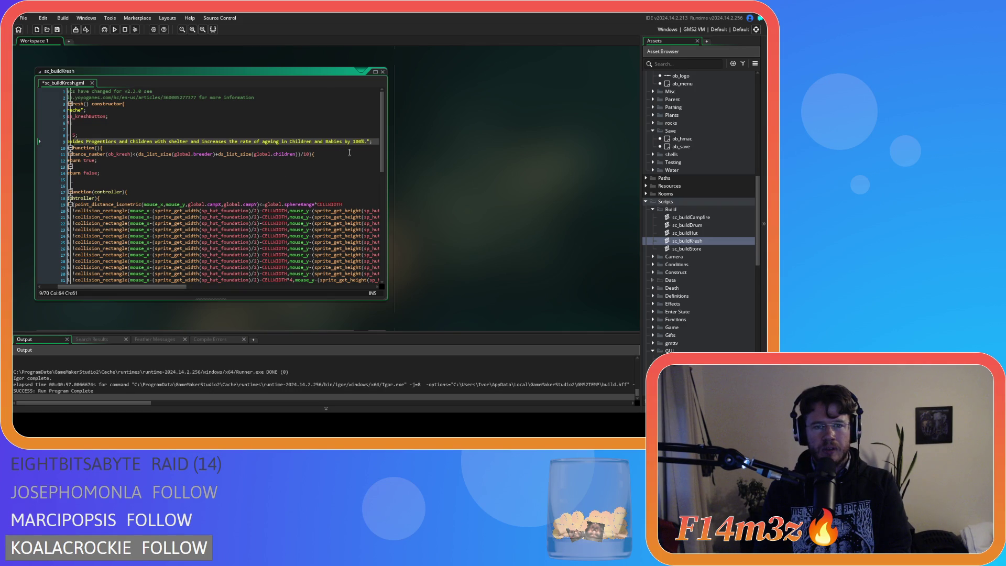
click(366, 142)
text(.)
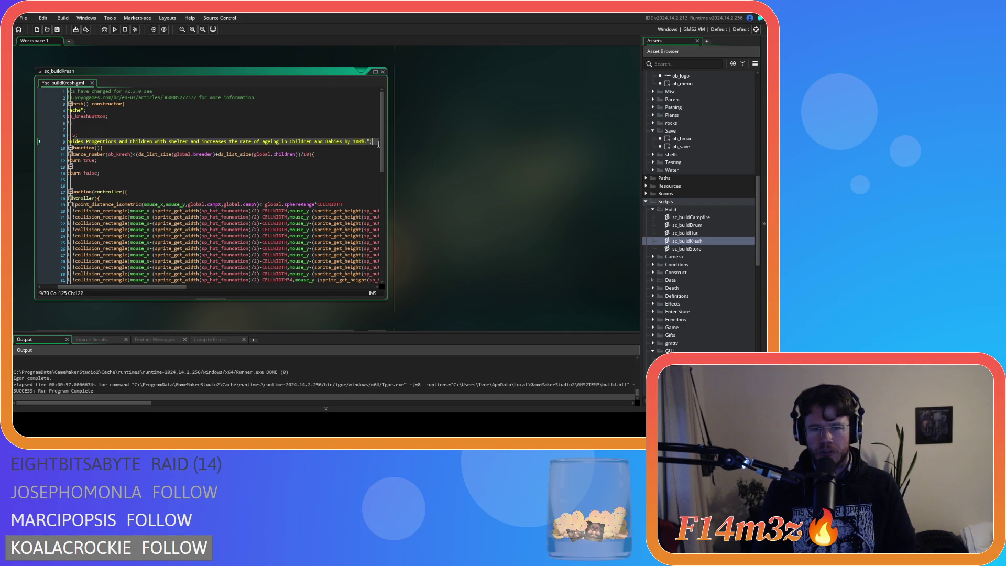
key(ctrl+s)
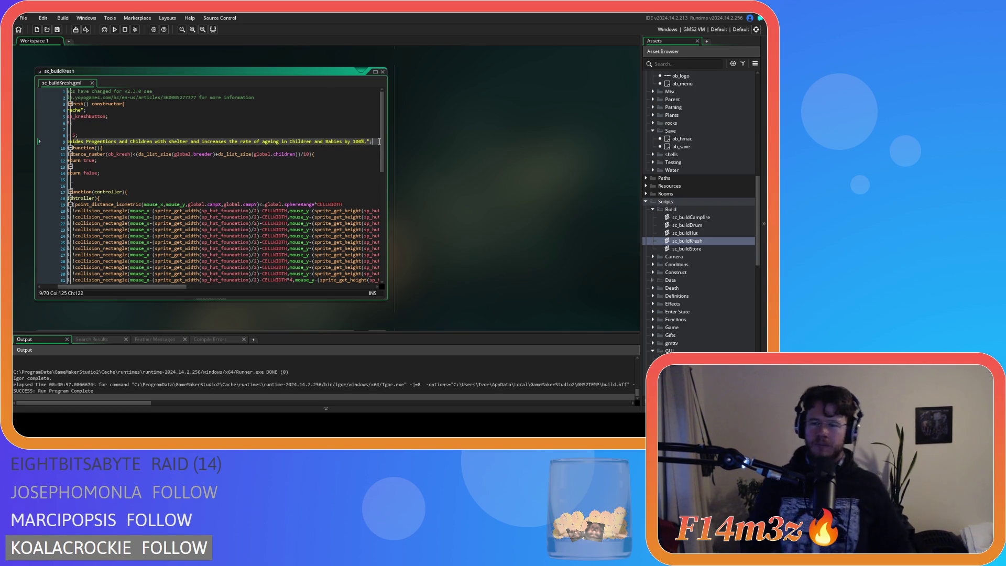
Run the game with F5, review the Build menu tooltips, then quit back to the editor
key(F5)
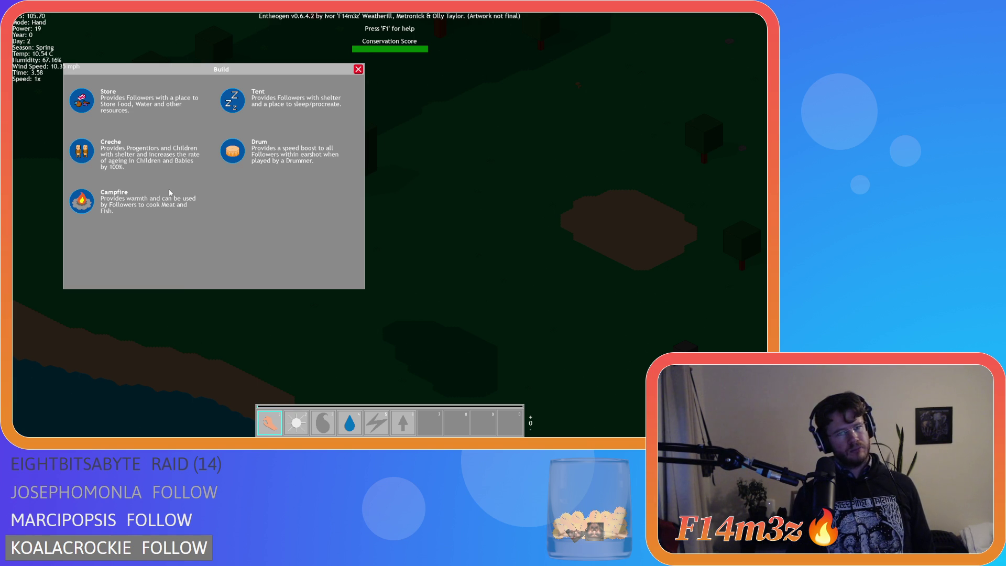
key(Escape)
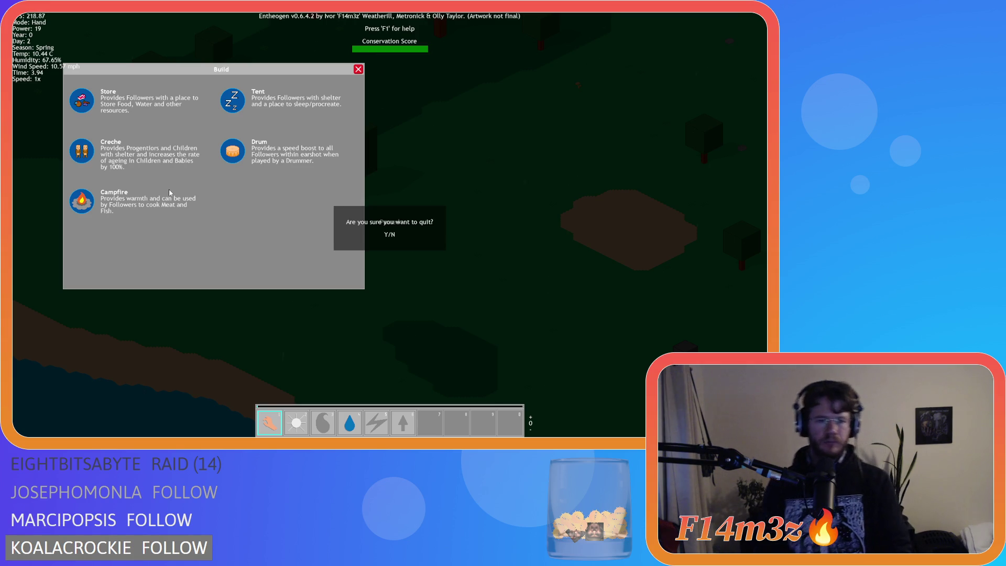
key(Return)
key(alt+F4)
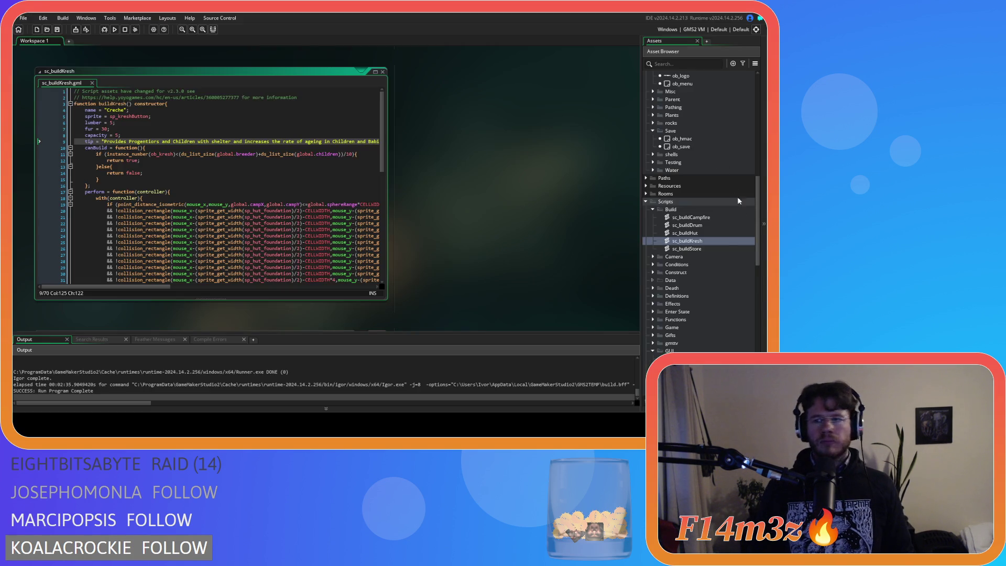
In sc_buildStore, replace 'and other resources' with ', Lumber, Fur and Entheogens' and save
double_click(702, 249)
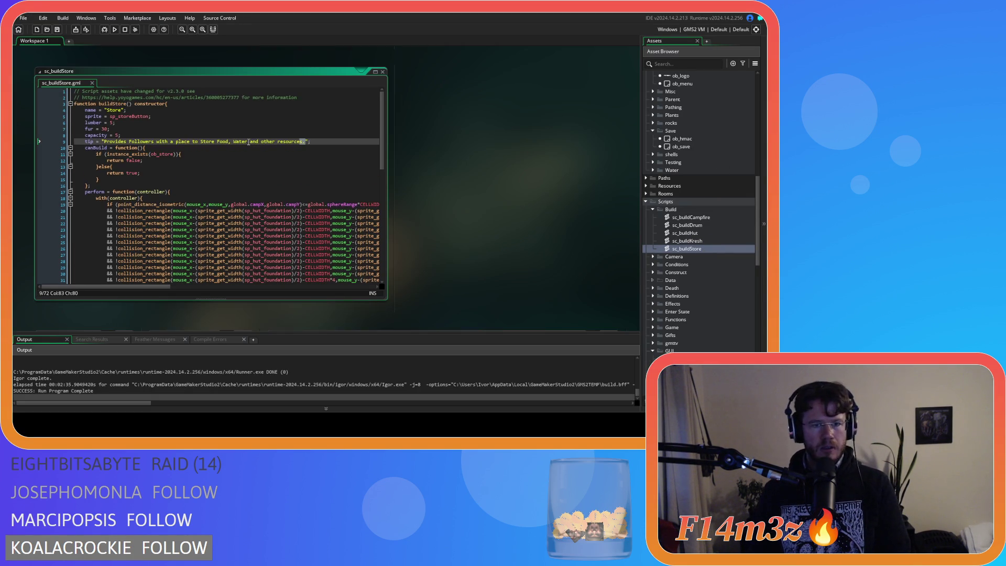
drag(250, 142, 302, 144)
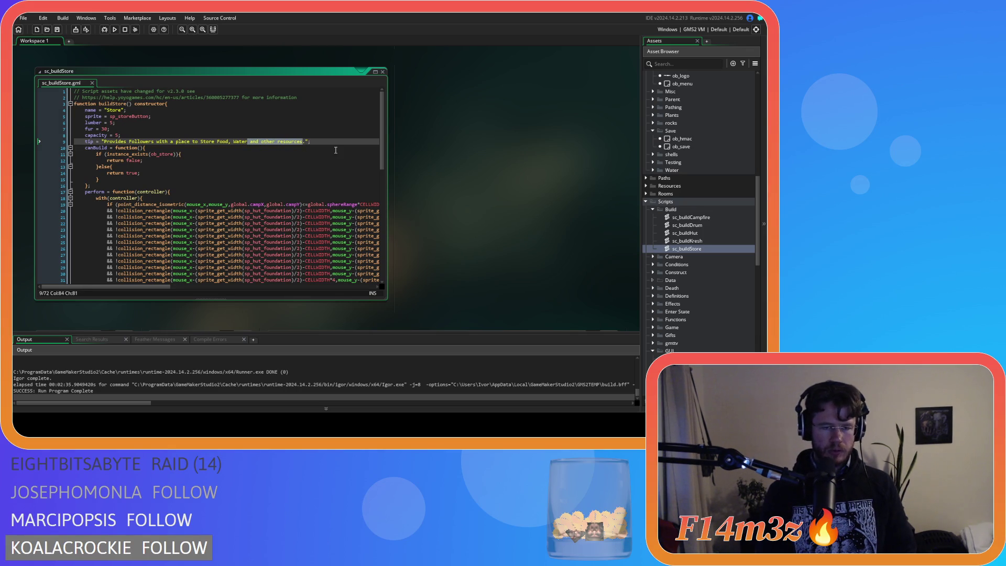
text(,)
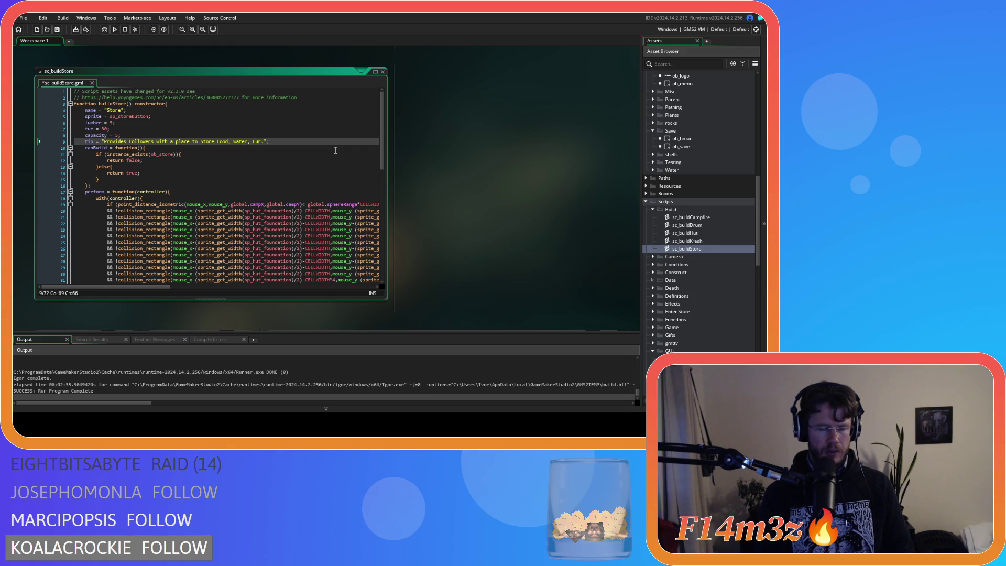
text( Lumber, Fur,)
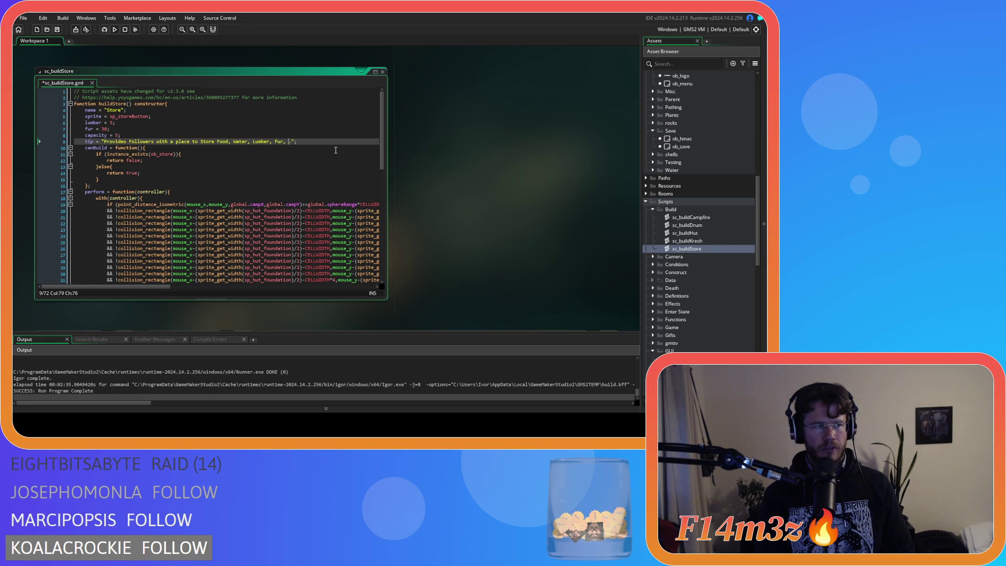
key(BackSpace)
key(BackSpace)
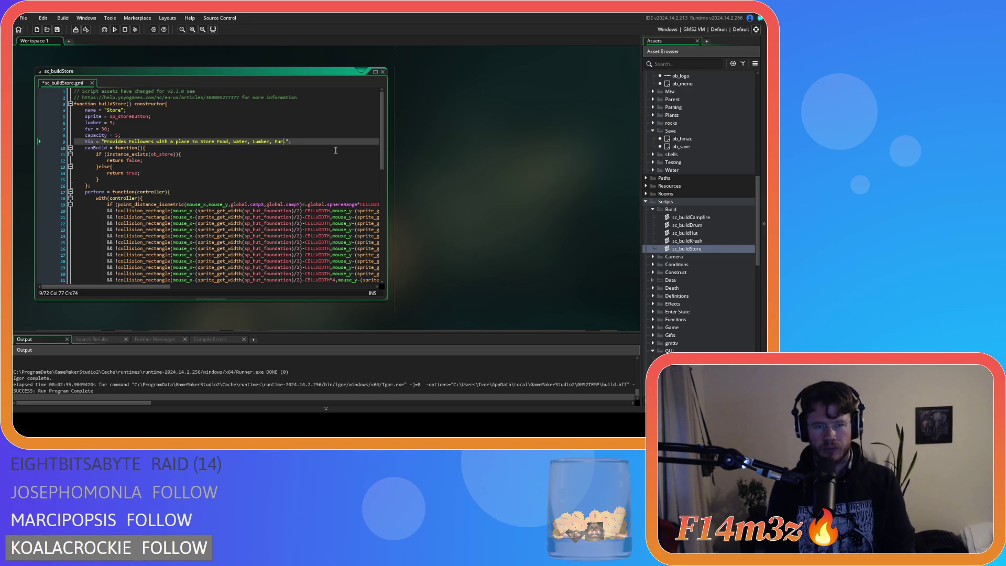
text(.and Entheogens)
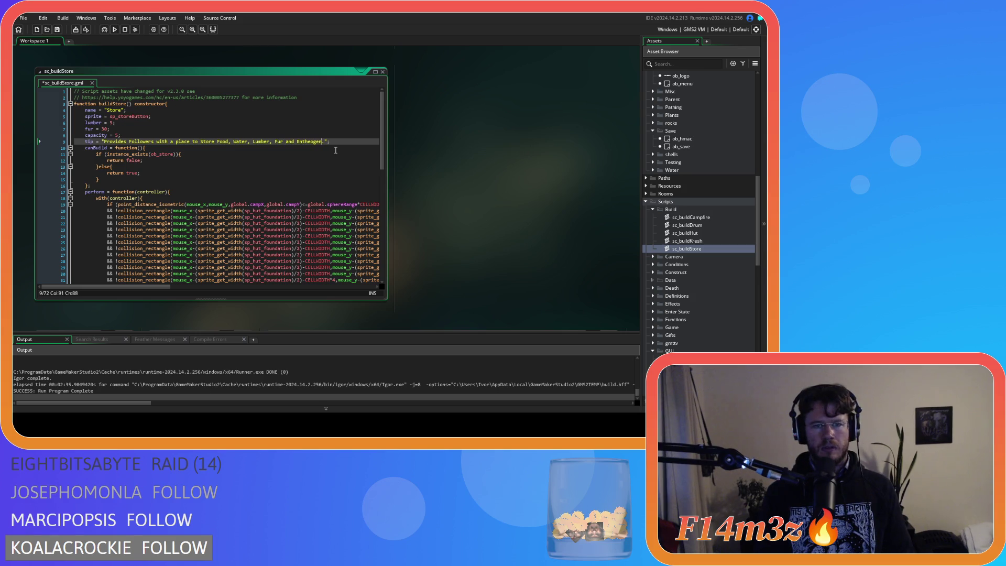
key(ctrl+s)
key(End)
mouse_move(312, 231)
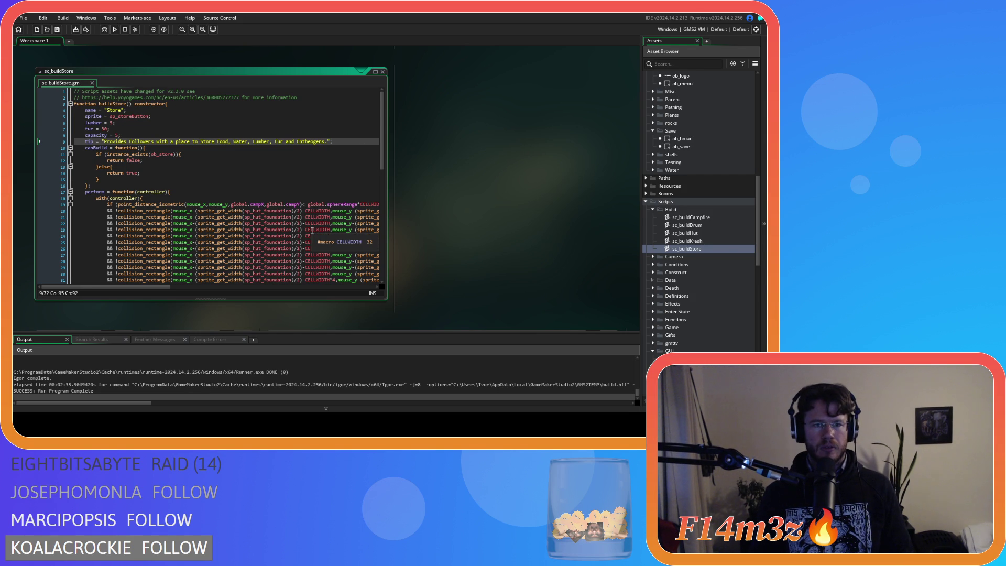
key(ctrl+z)
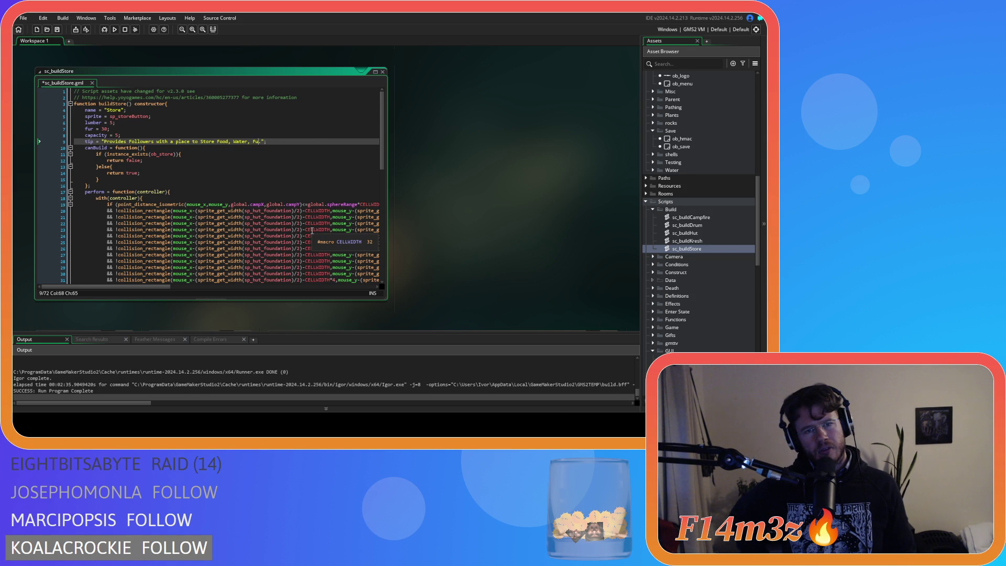
key(ctrl+y)
key(ctrl+y)
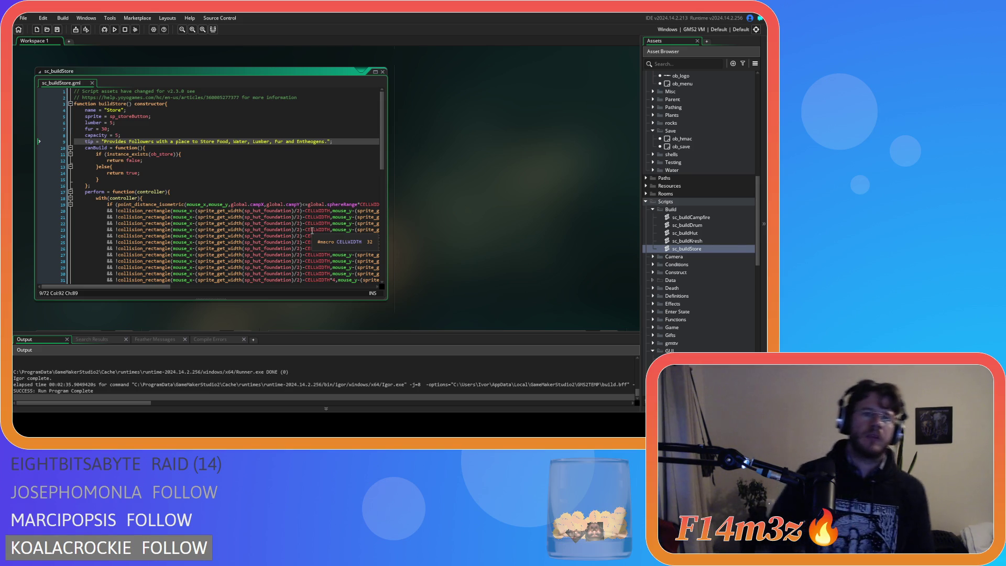
Replace 'Food' with 'Meat, Fish, Berries' in the Store tip, save, and rerun the game
double_click(222, 141)
text(Meat, Fish, Berries)
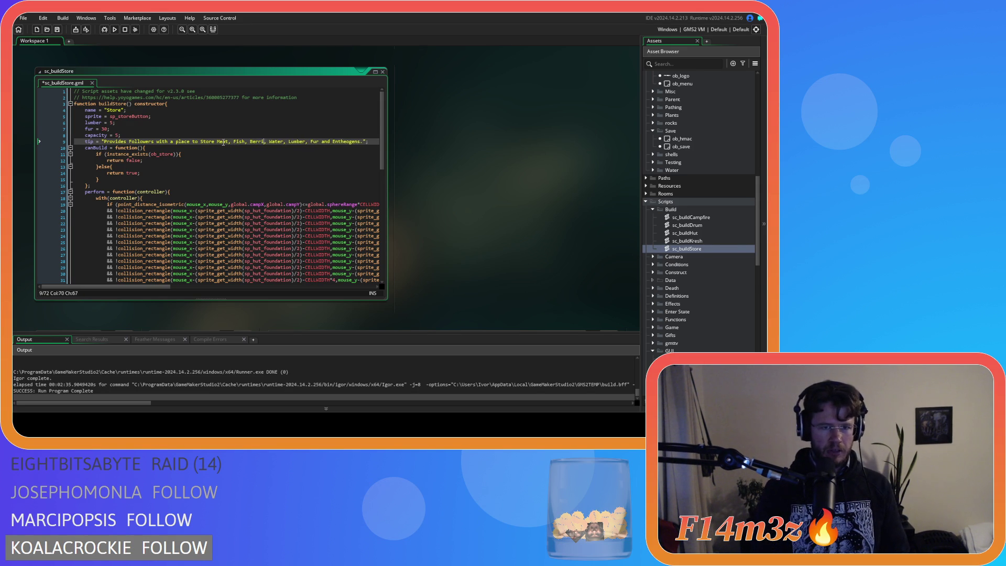
key(End)
key(ctrl+s)
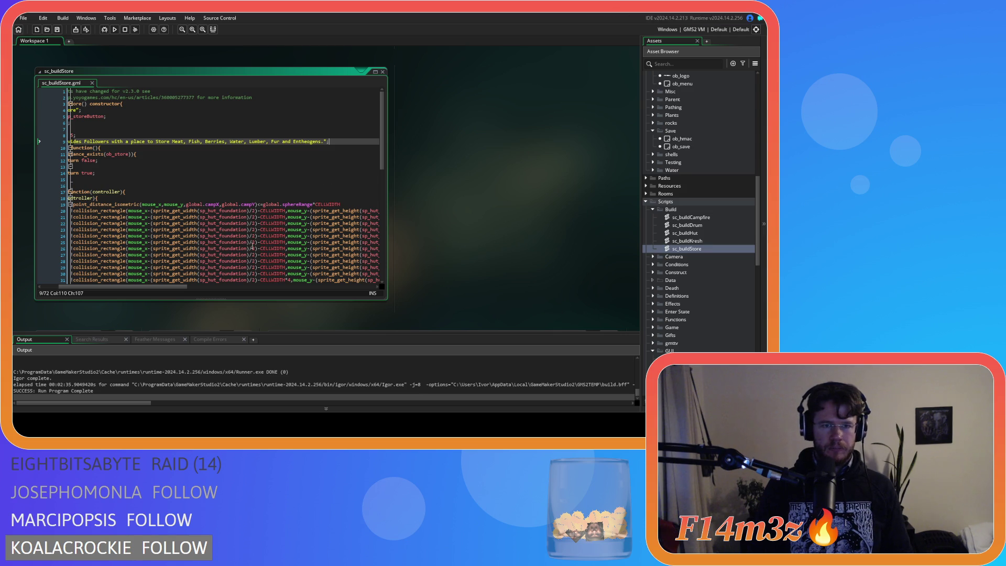
key(F5)
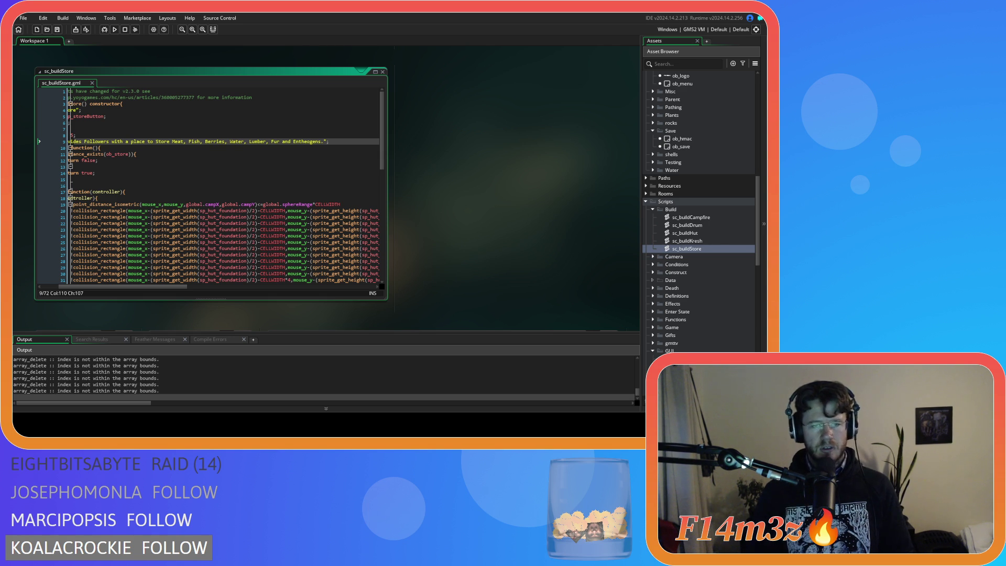
key(alt+Tab)
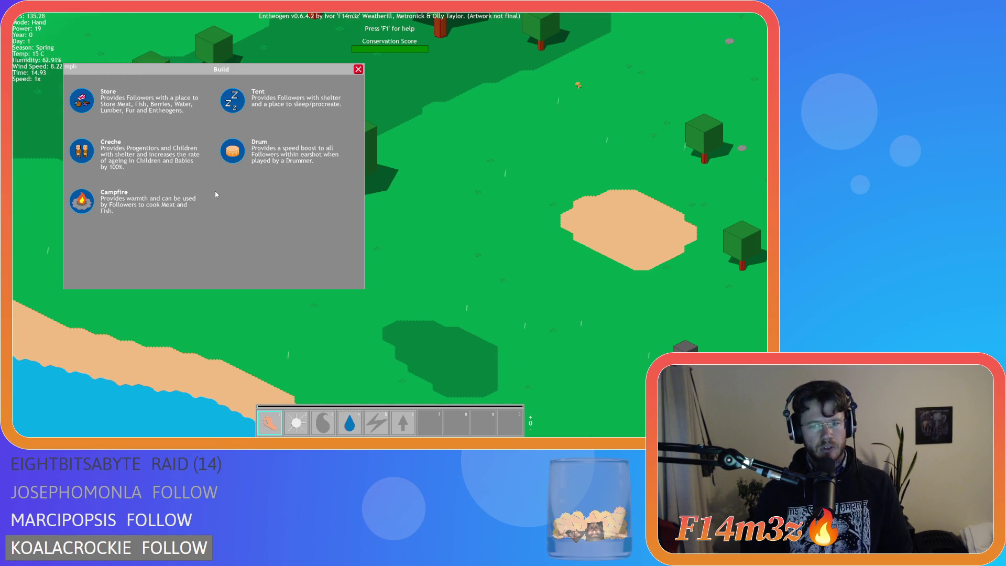
Read the Store tooltip in-game, pan the map, and quit with Escape and Y
key(s)
key(w)
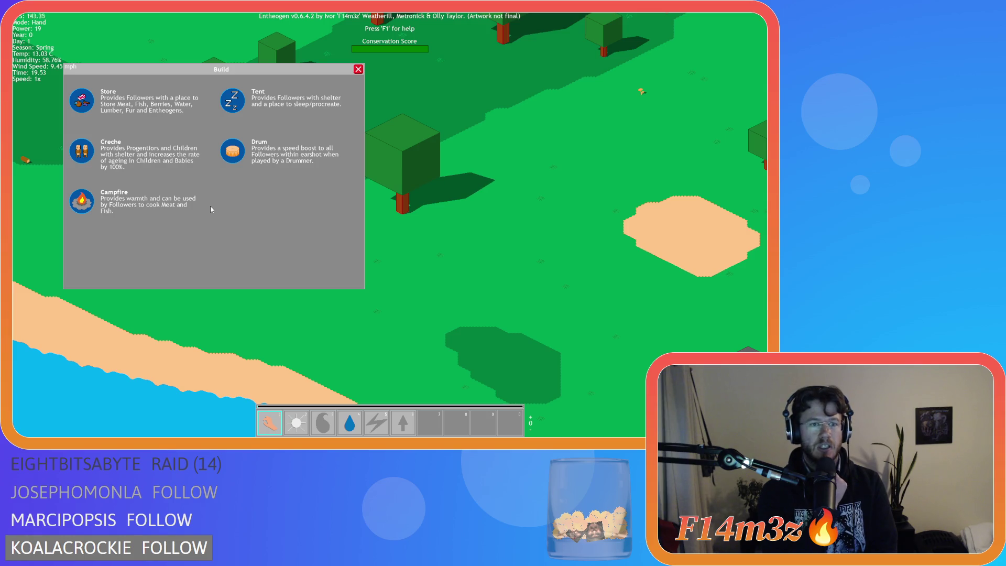
key(Escape)
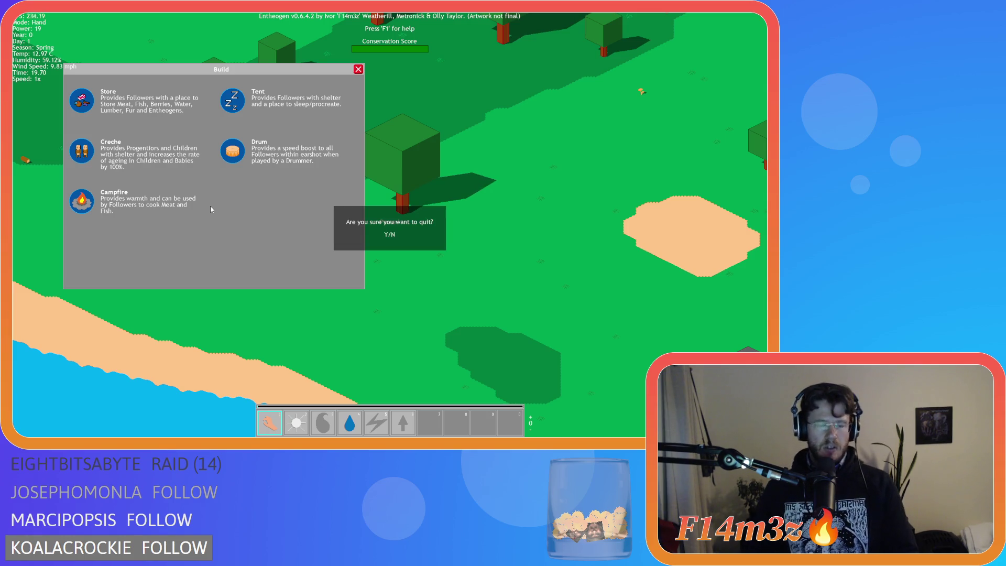
key(y)
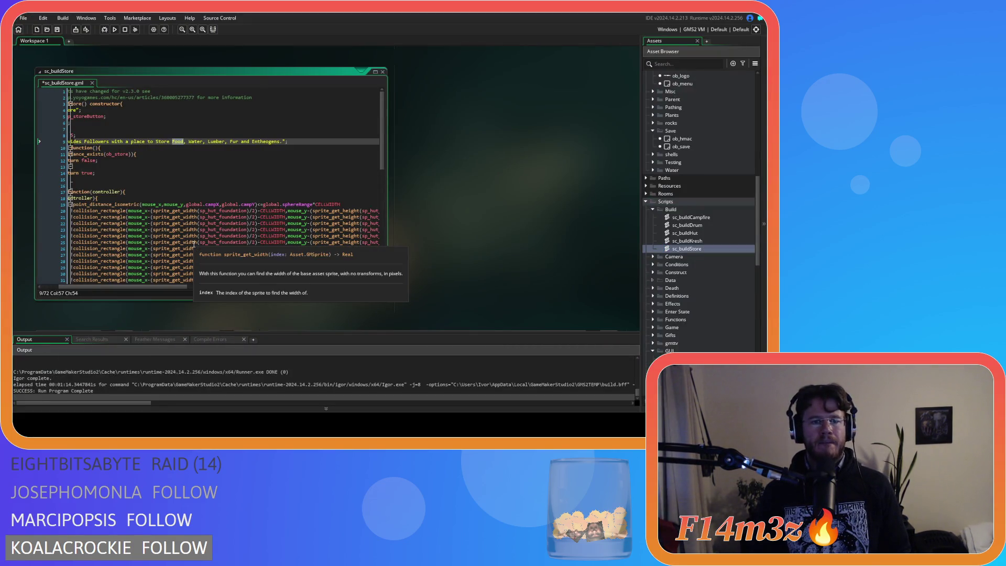
Insert ', Firewood' after 'Fur' in the sc_buildStore tip and save the script
mouse_move(146, 288)
mouse_down()
mouse_move(133, 287)
mouse_move(158, 287)
mouse_up()
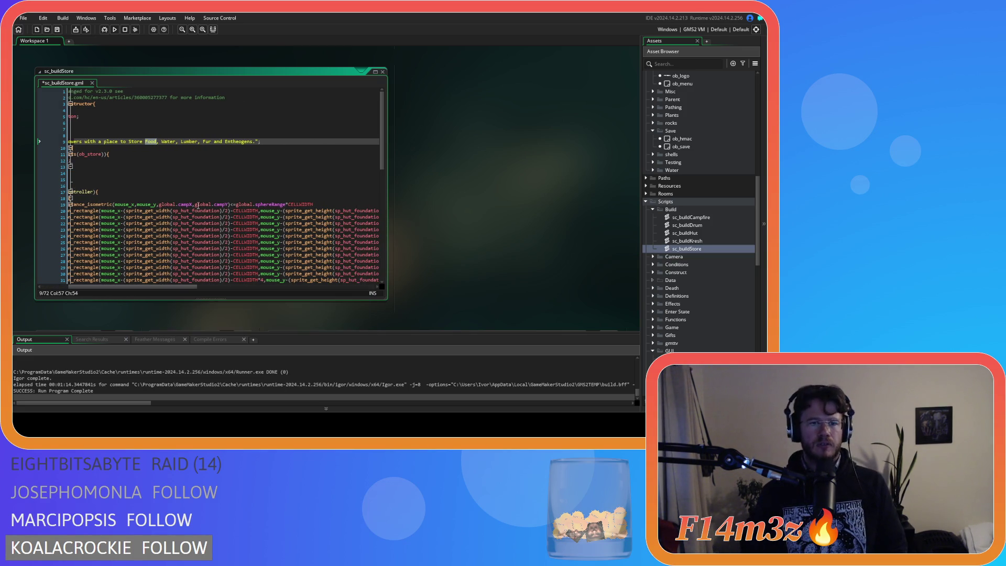
click(211, 141)
text(, Firewood)
key(End)
key(ctrl+s)
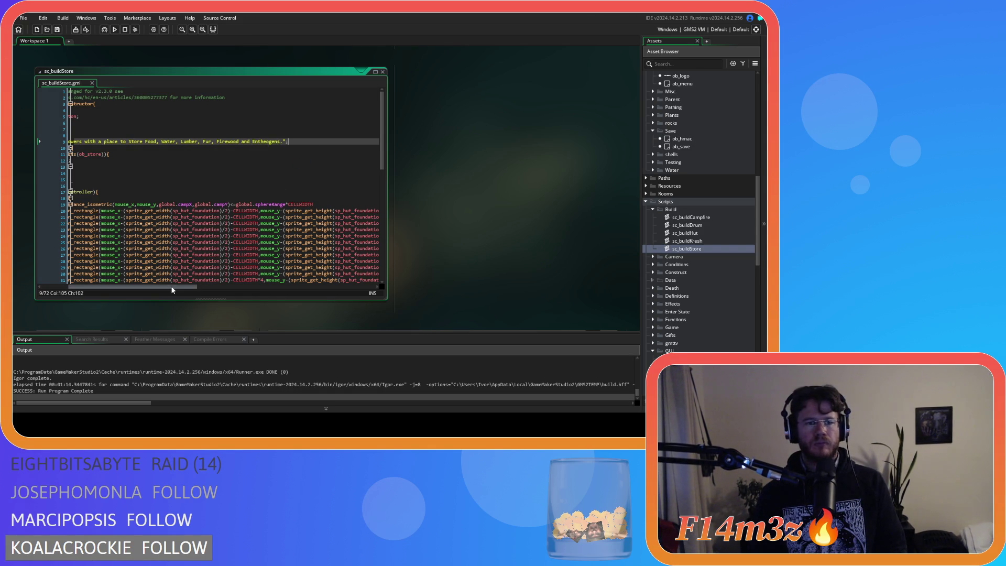
click(178, 184)
In sc_buildCampfire, insert 'Followers with' before 'warmth' in the tip, then rebuild with F5
double_click(690, 217)
click(254, 153)
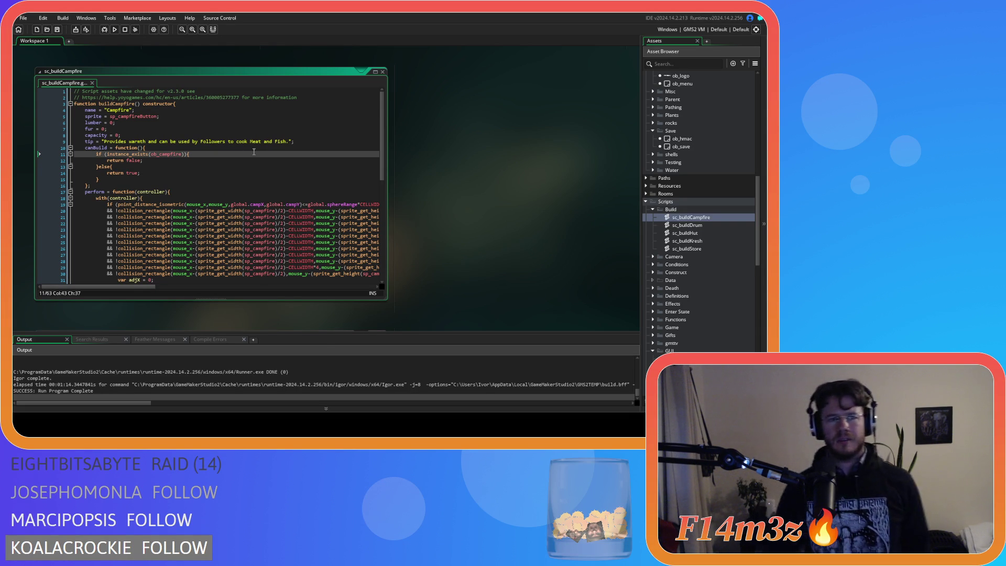
click(130, 141)
text(Followers wi)
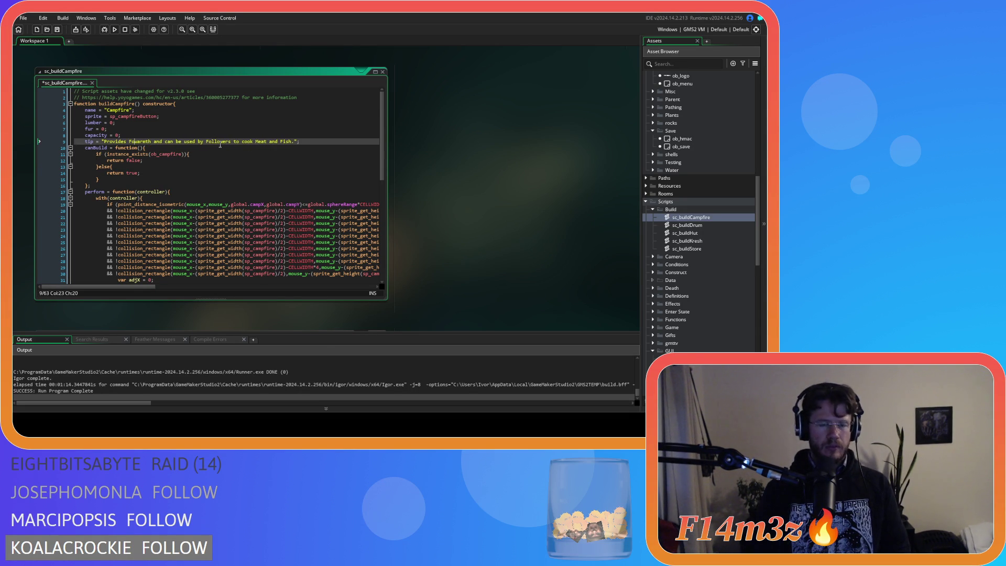
text(th)
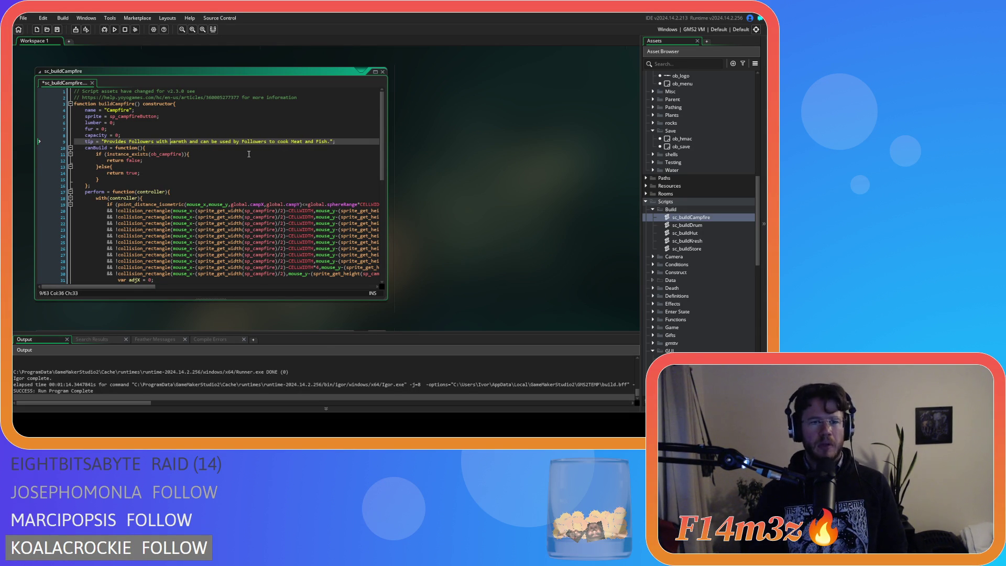
key(F5)
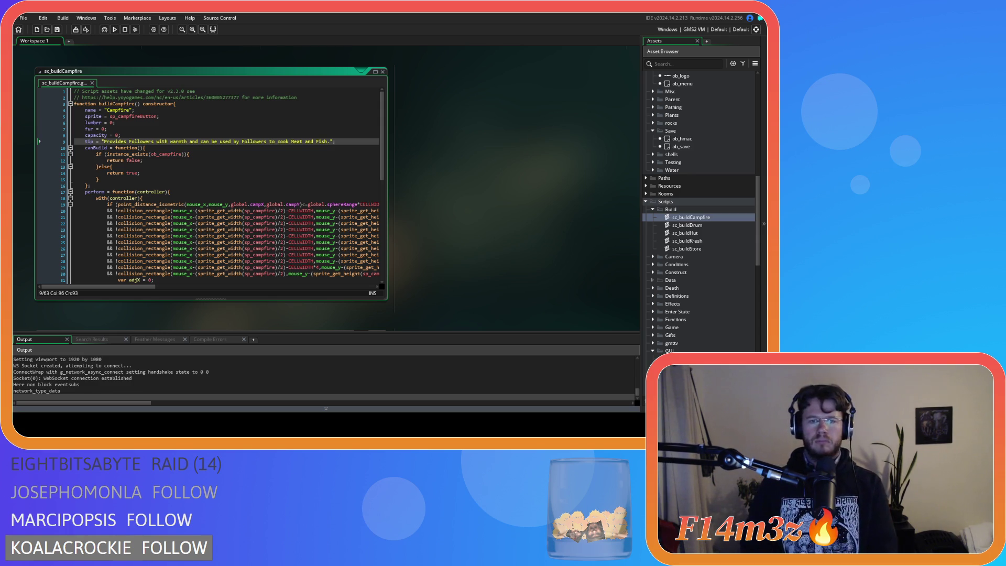
Switch to the rebuilt Entheogen game and bring up the Build panel showing the new Campfire warmth tip
key(alt+Tab)
key(b)
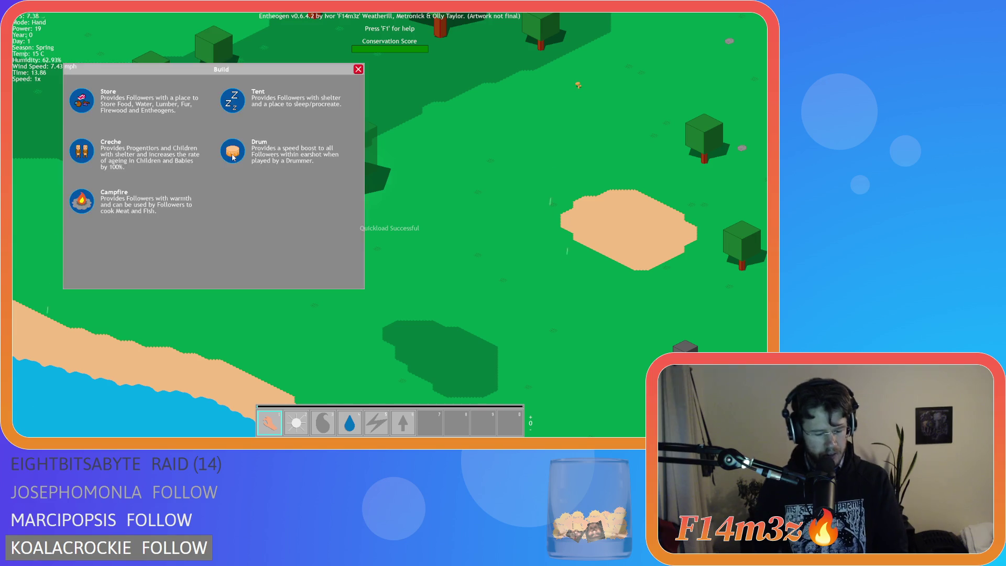
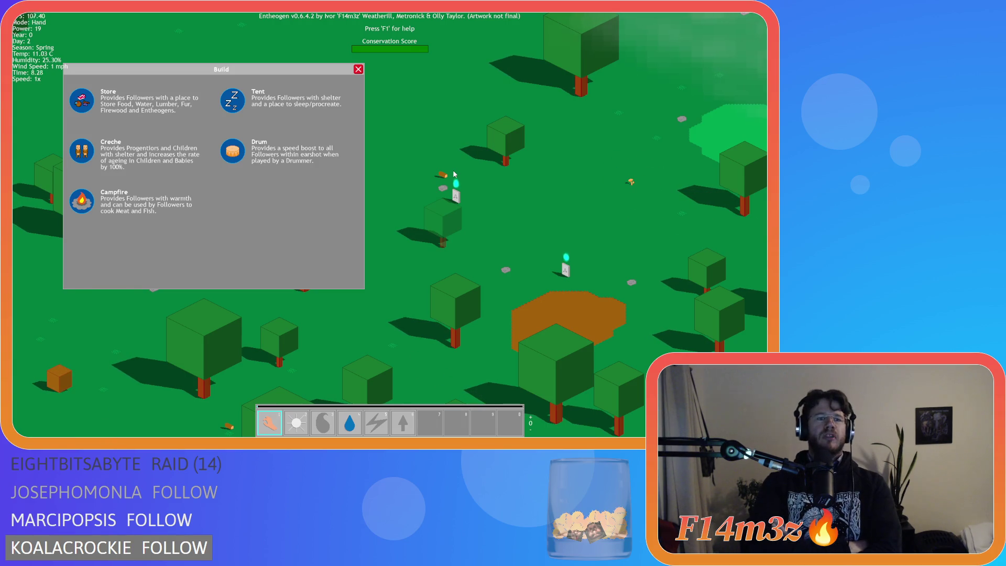
Quit the running Entheogen build and return to the GameMaker code editor
key(Escape)
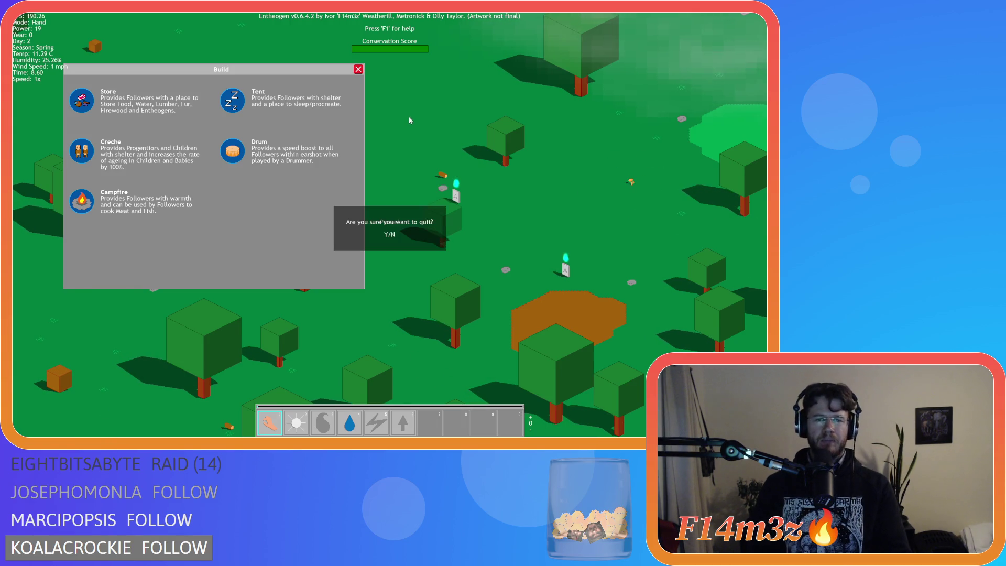
key(Return)
key(alt+F4)
click(141, 178)
Open sc_buildKresh and replace the shelter wording in the Creche tip with 'whilst they are inside the Cresh'
double_click(695, 224)
double_click(703, 241)
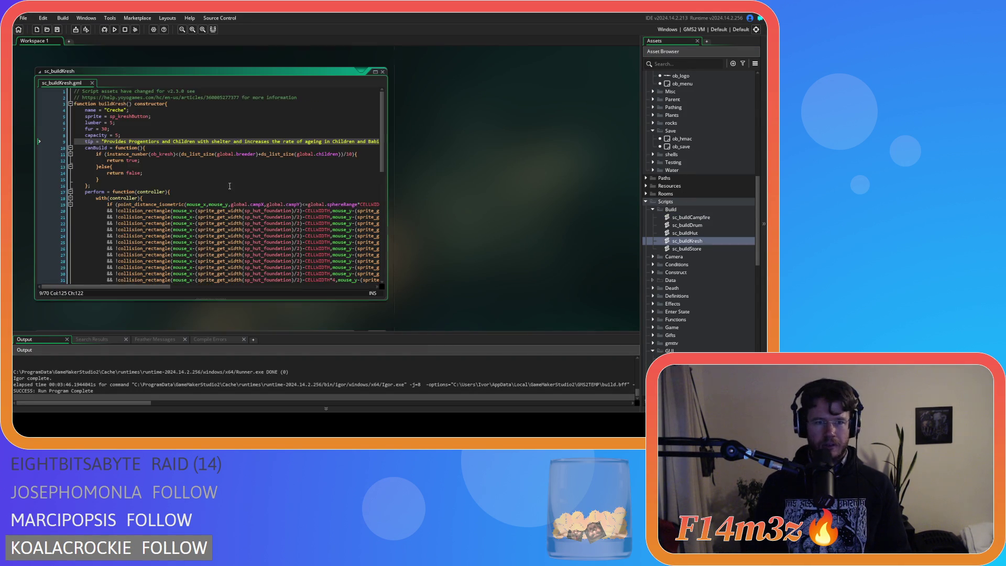
drag(242, 142, 127, 145)
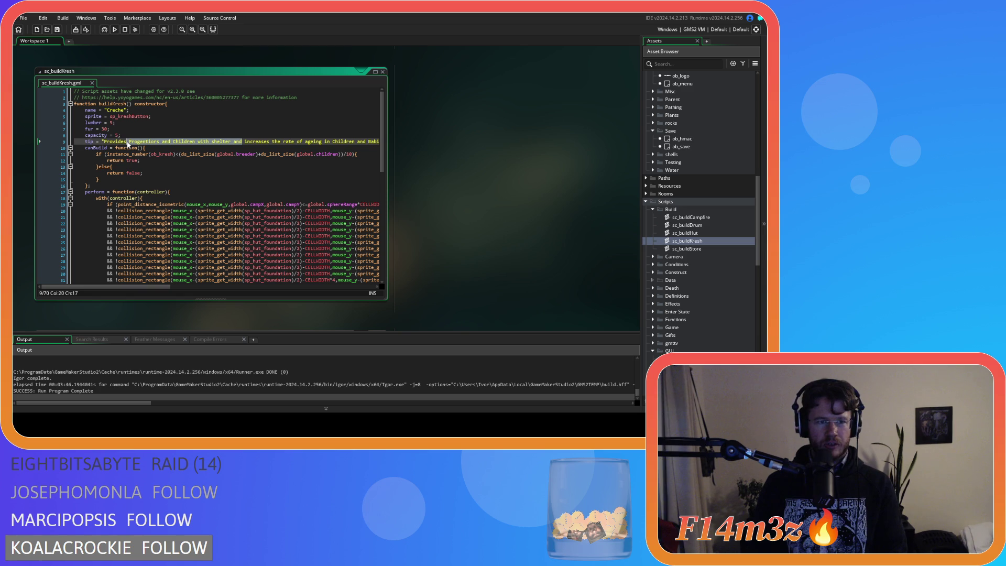
key(BackSpace)
key(BackSpace)
key(BackSpace)
key(Delete)
text(I)
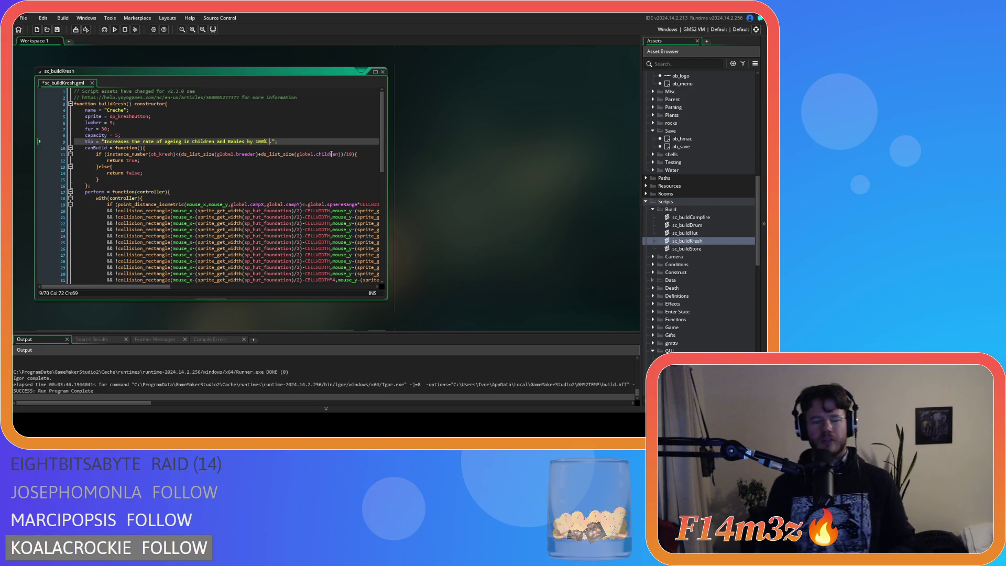
text(whil)
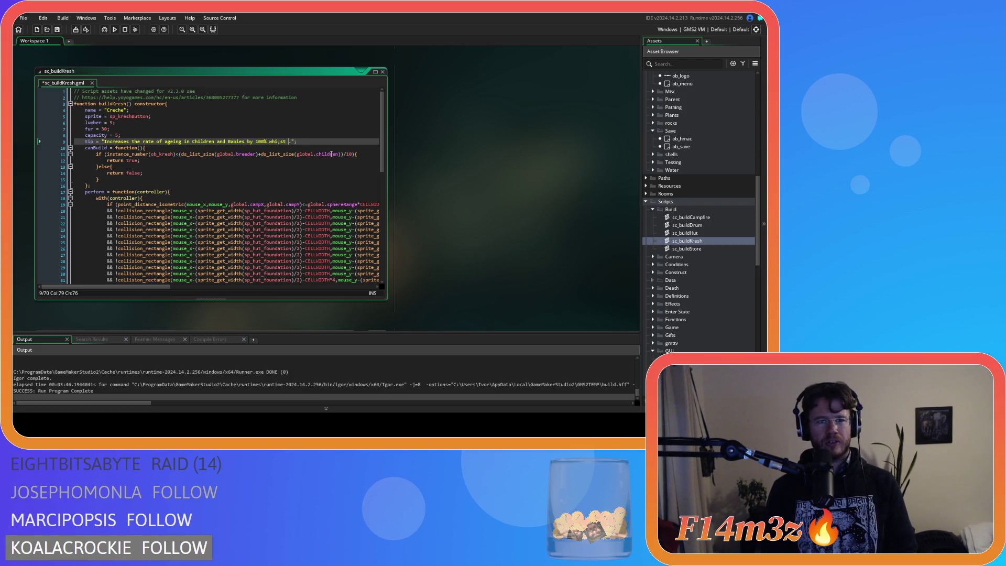
text(st they are inside)
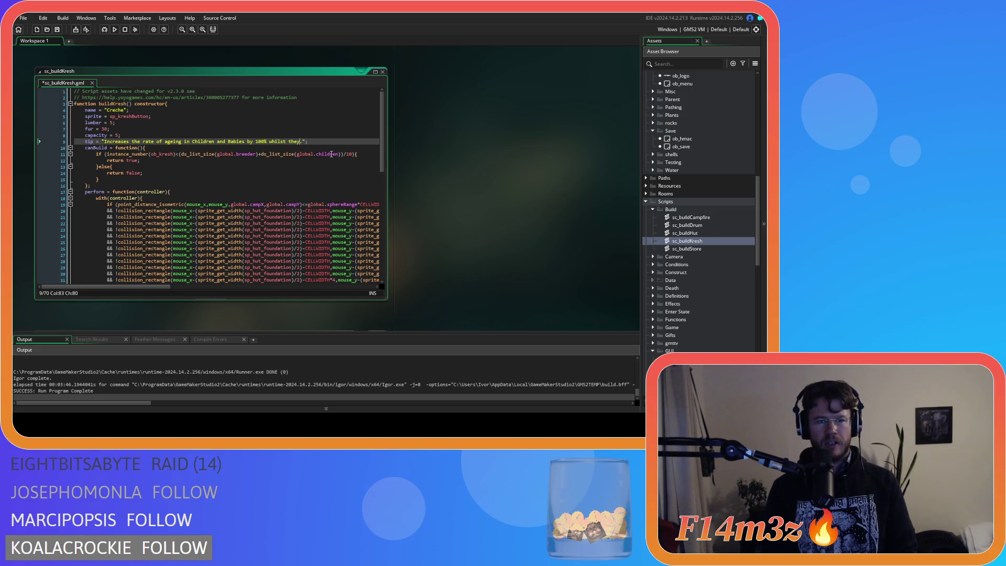
text( the Cresh)
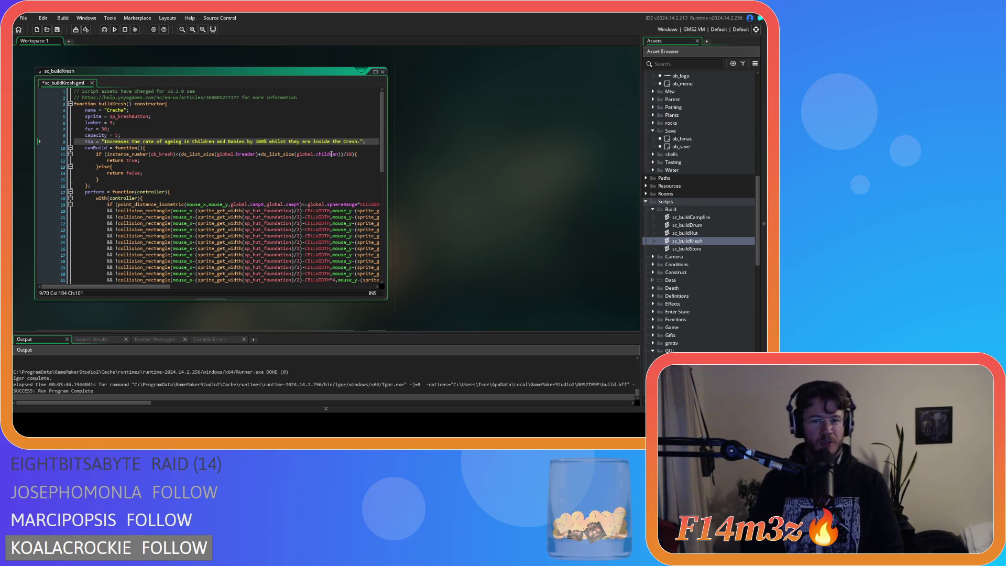
Extend 'Cresh' to 'Creshe', save the script and rebuild the game with F5
click(371, 142)
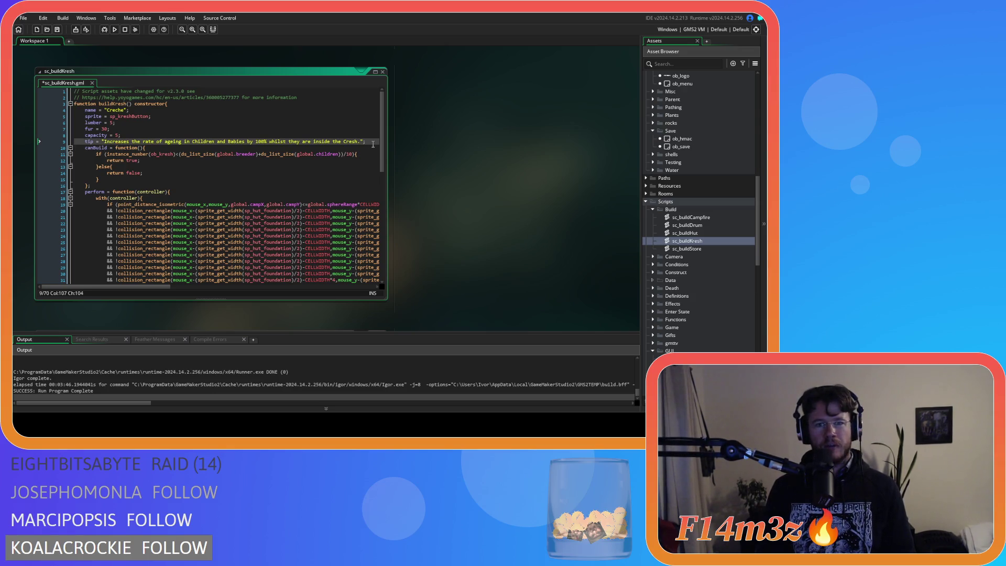
click(357, 141)
text(e)
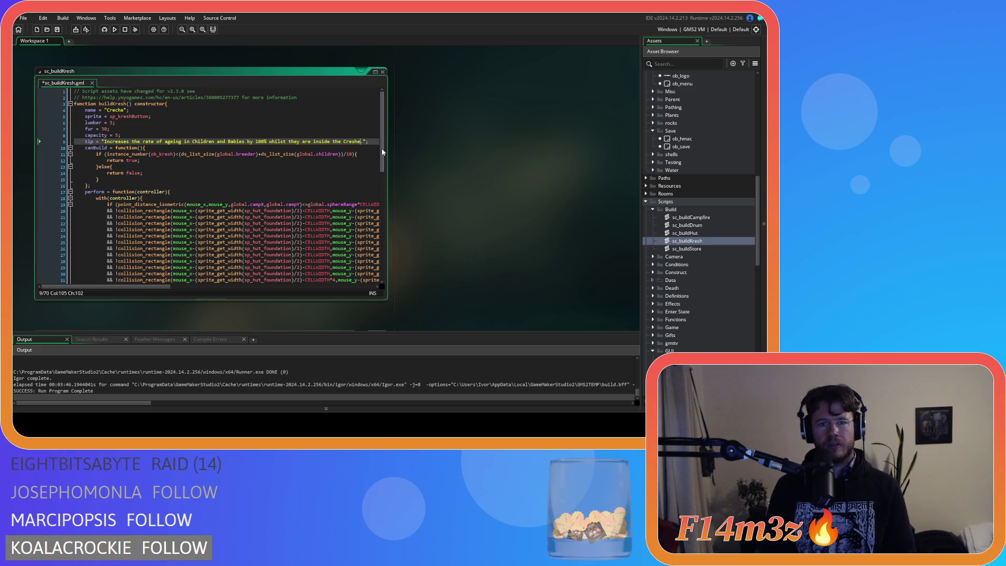
text(.)
click(373, 142)
key(ctrl+s)
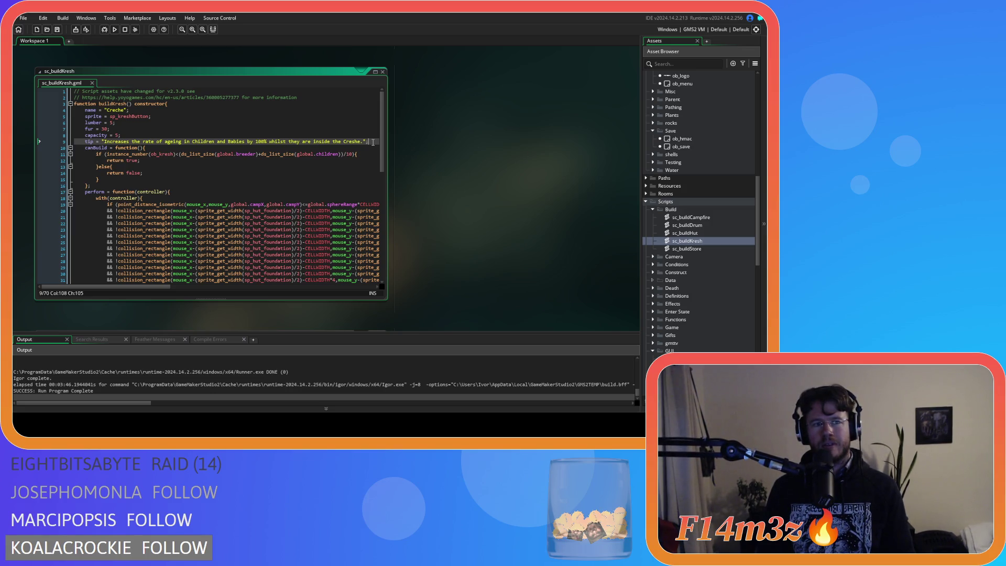
key(F5)
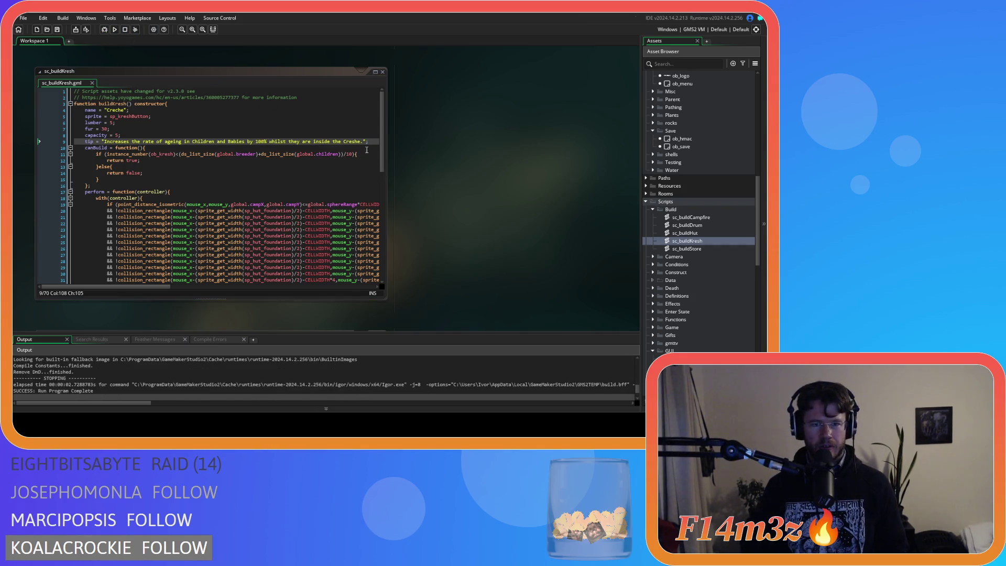
Correct 'Creshe' to 'Creche' on line 9, rebuild, and switch to the running game's Build menu
click(352, 142)
key(Delete)
text(c)
key(F5)
click(370, 141)
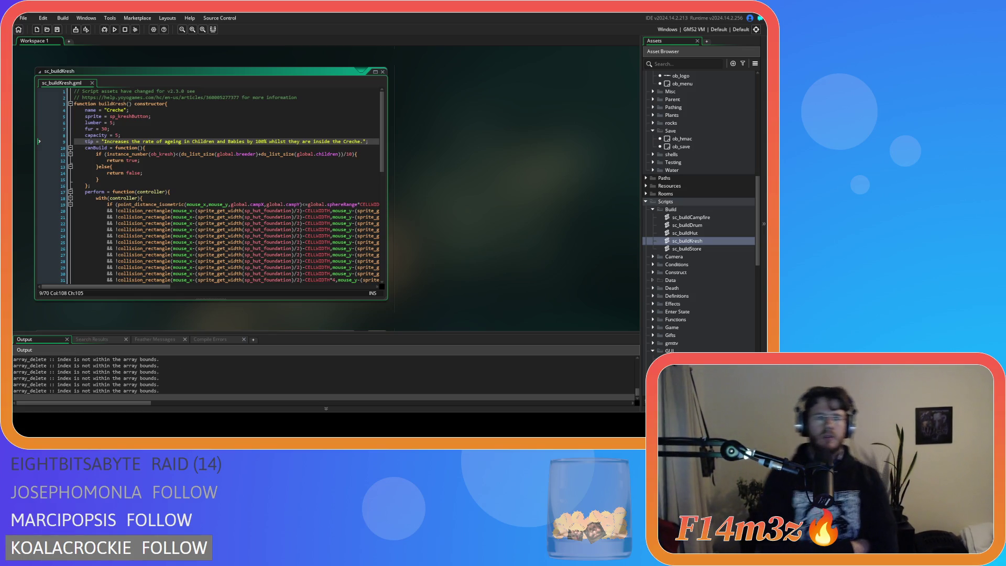
key(alt+Tab)
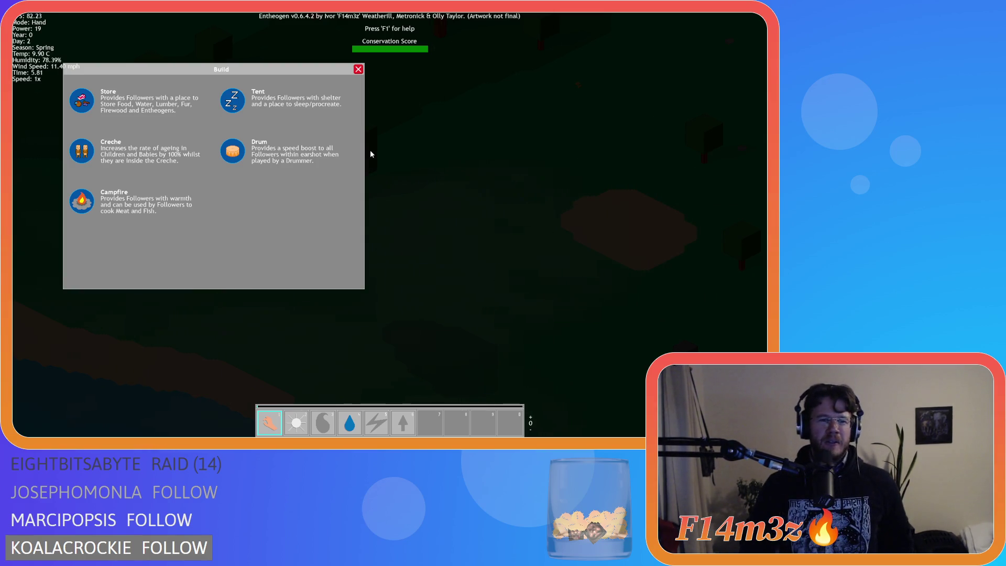
Pan the camera over the grassland with W while the Build menu shows the new Creche tip
key(w)
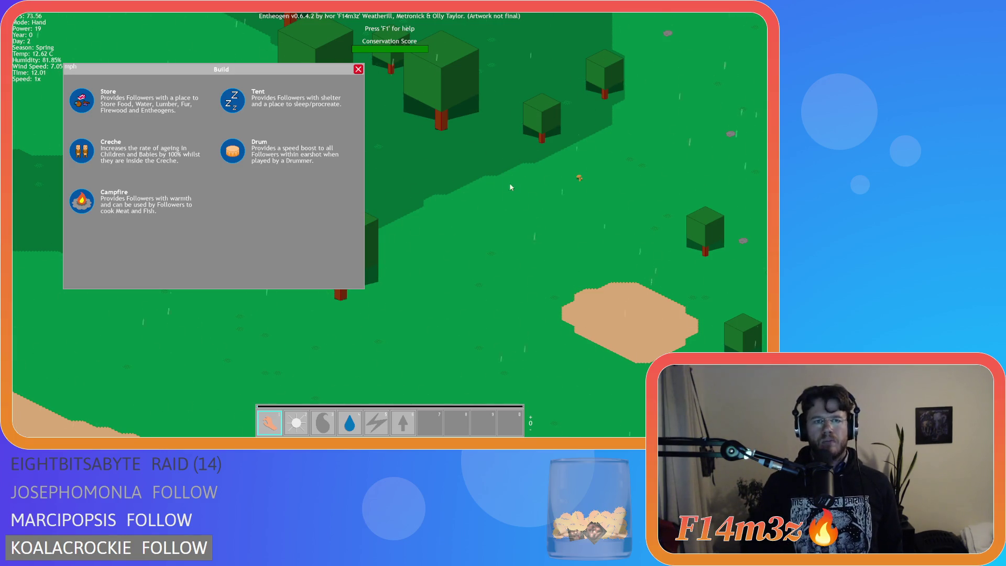
Pan the map further with W, then jump the camera to the followers' clearing with Space
key(w)
key(w)
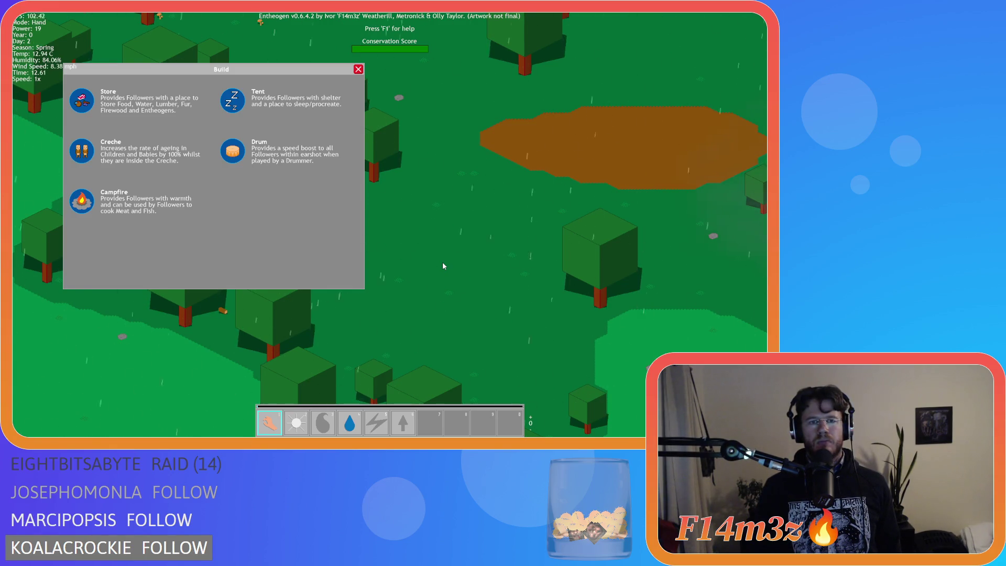
key(w)
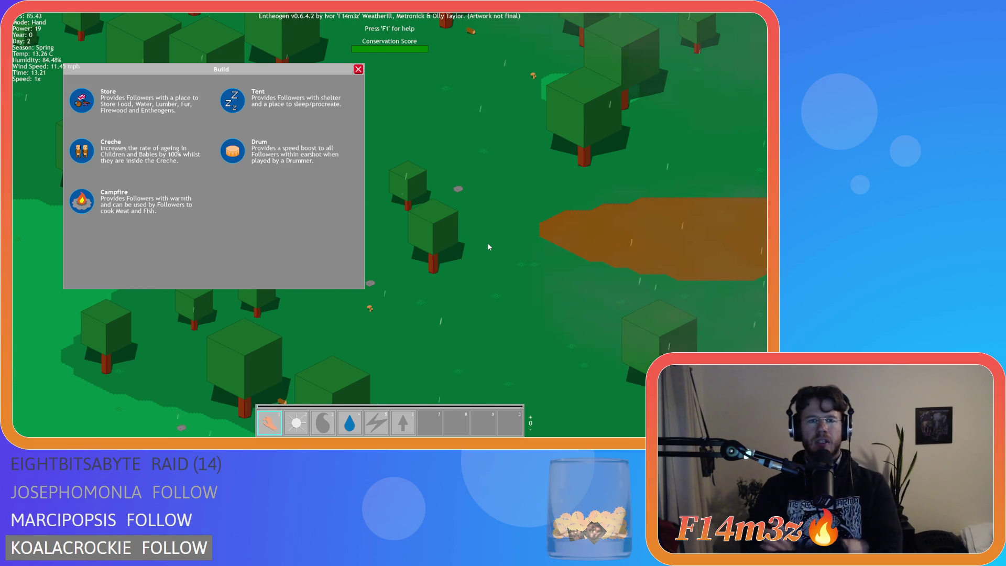
key(w)
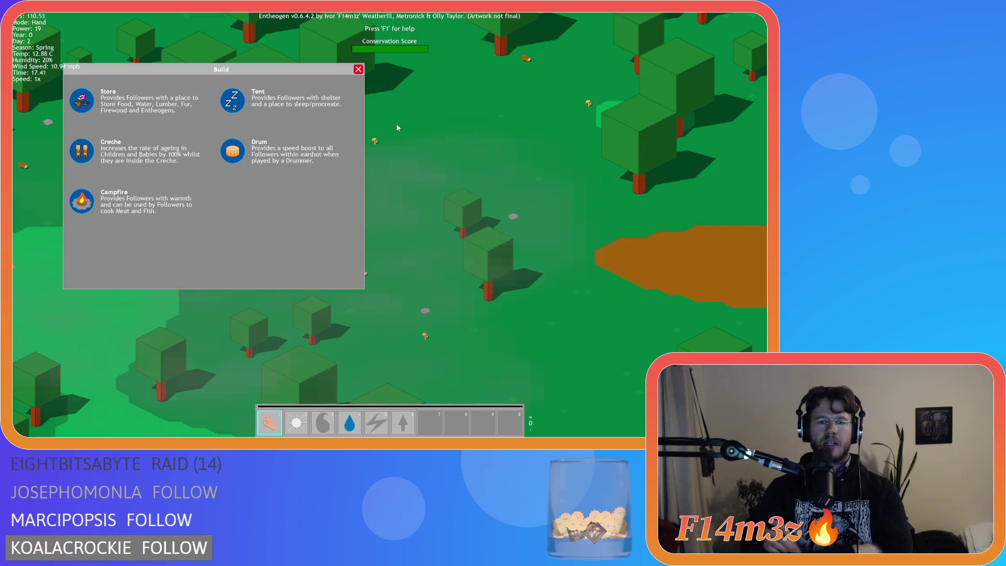
key(space)
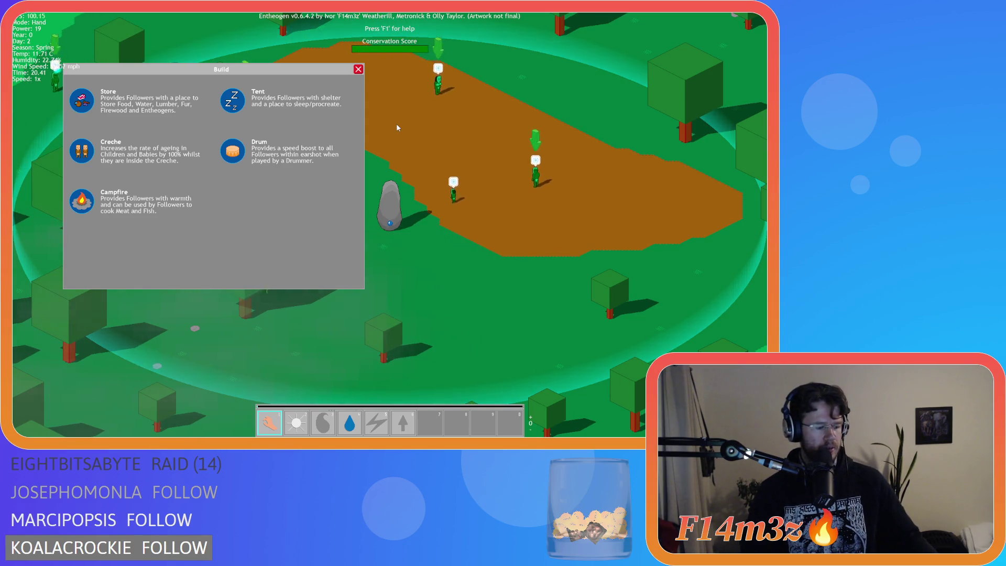
Pan the camera left with A, then bring up the 'Are you sure you want to quit? Y/N' prompt
key(a)
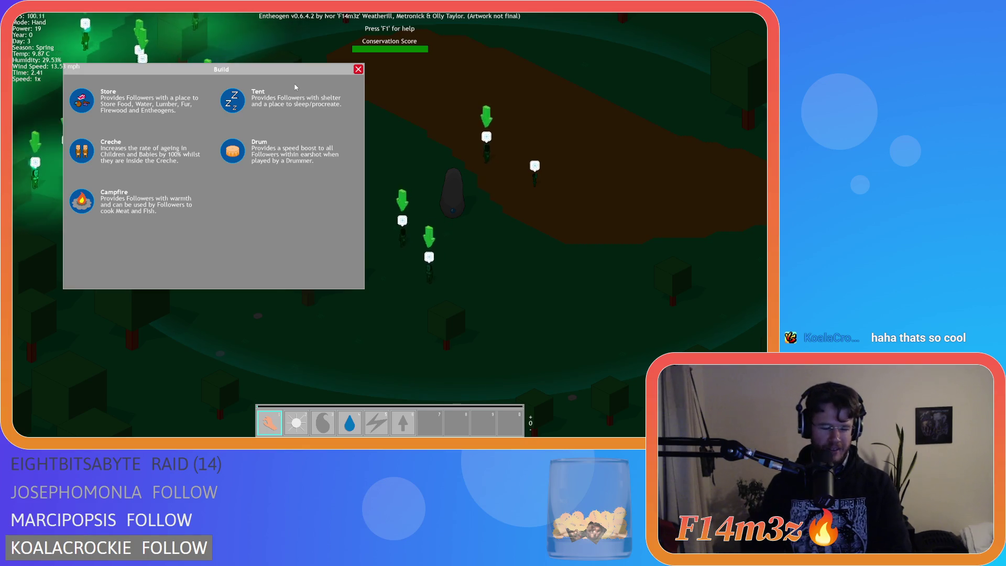
key(Escape)
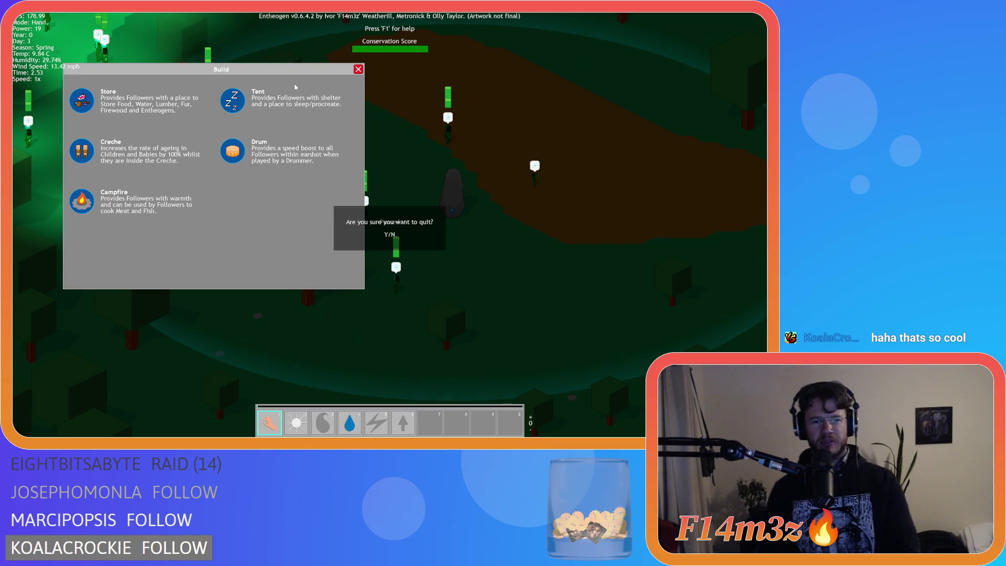
Confirm quitting with Y, close the sc_buildKresh script window, and collapse the Build scripts folder
key(y)
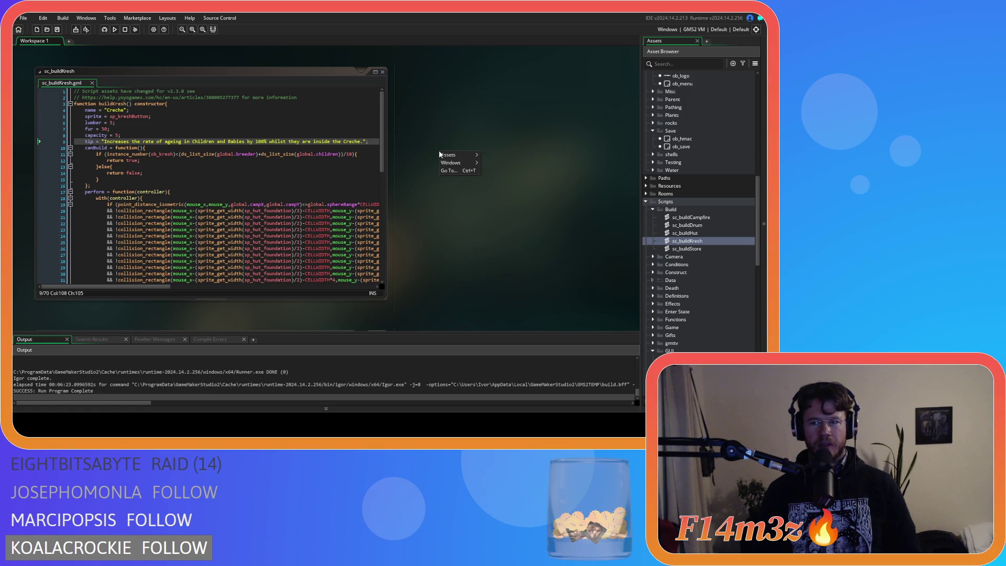
click(424, 148)
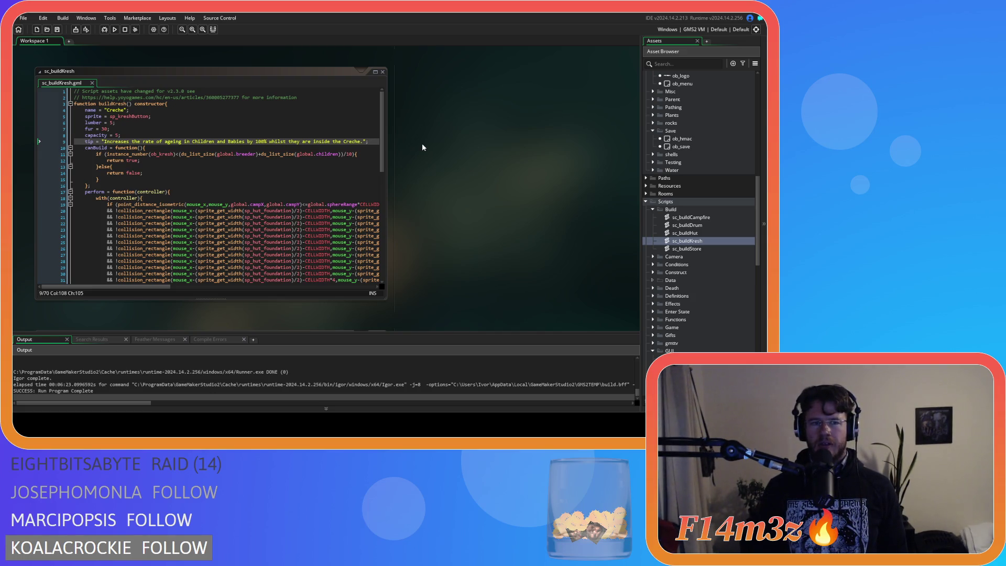
right_click(461, 132)
click(270, 173)
right_click(547, 177)
mouse_move(566, 188)
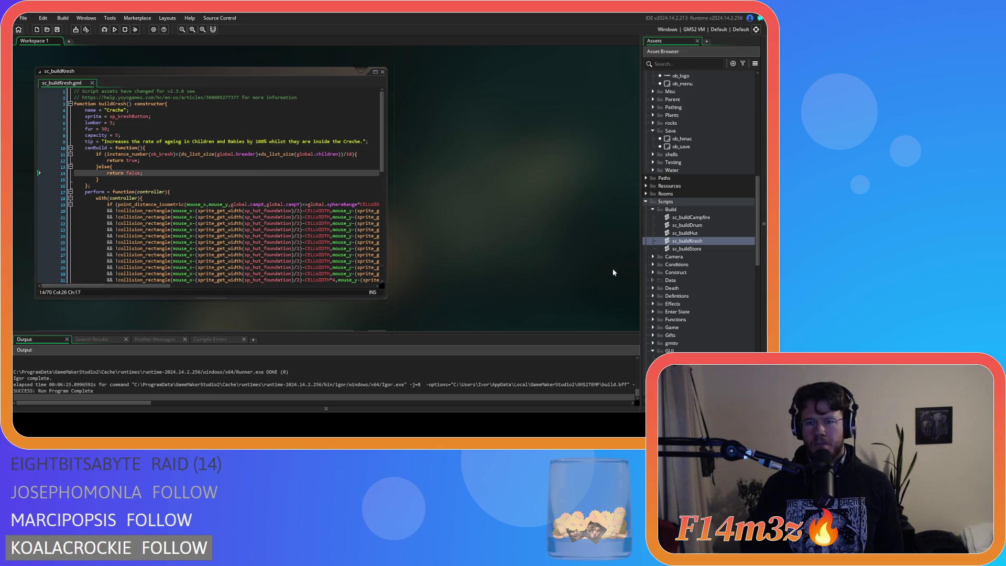
click(613, 269)
click(652, 210)
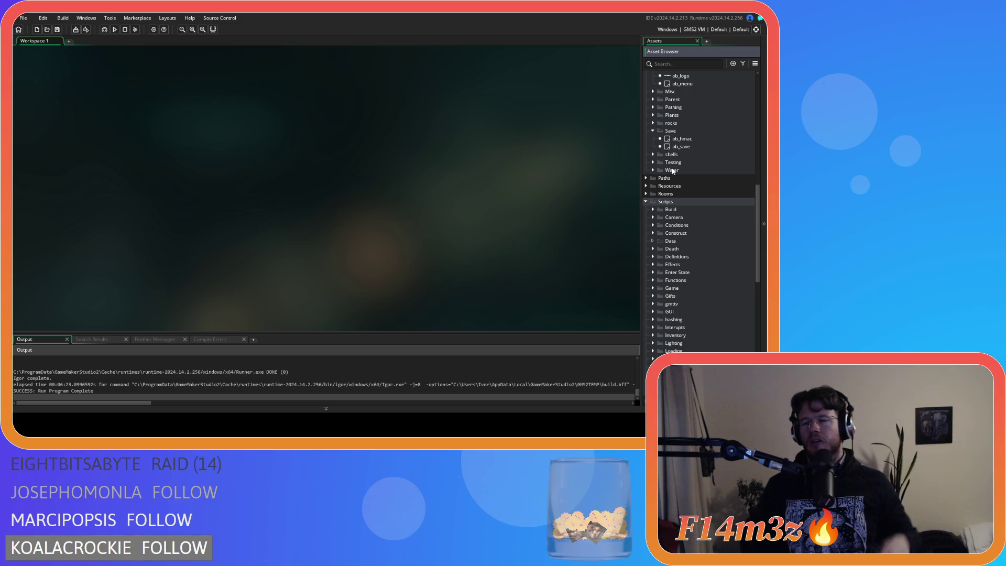
Browse the Asset Browser's script folders and open sc_drawBuildMenu from Scripts > GUI > Build
scroll(672, 171, up, 1)
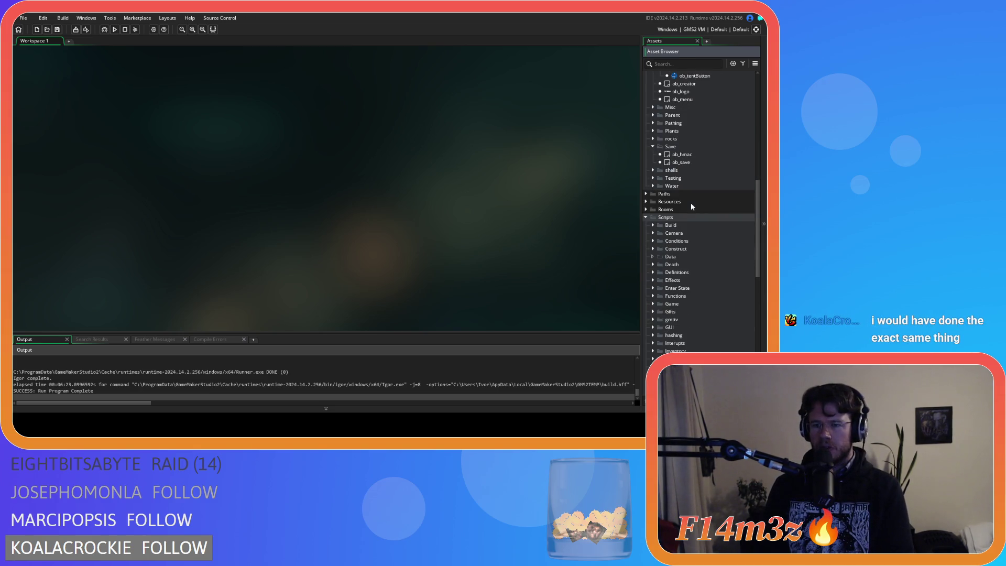
scroll(649, 262, down, 2)
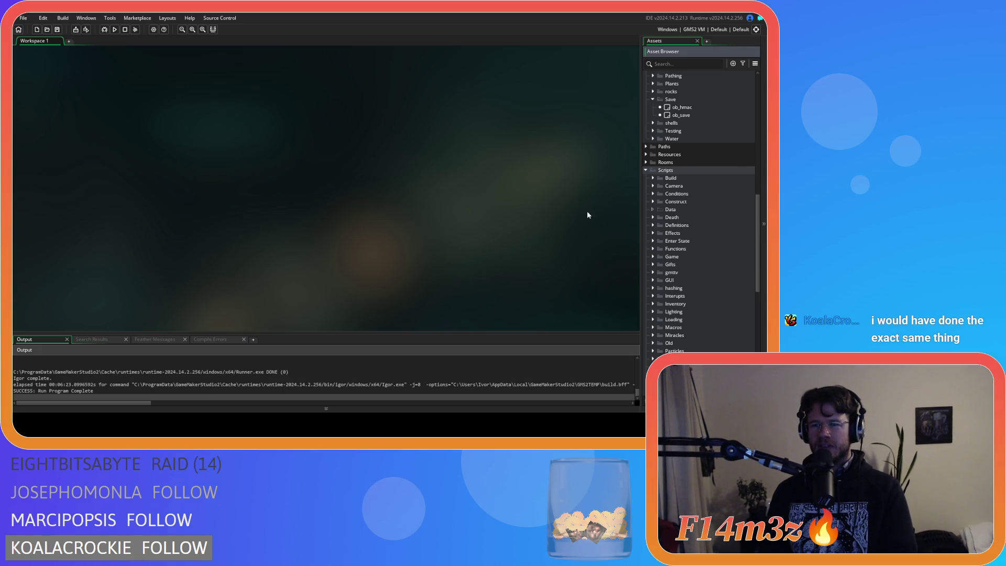
scroll(690, 217, down, 3)
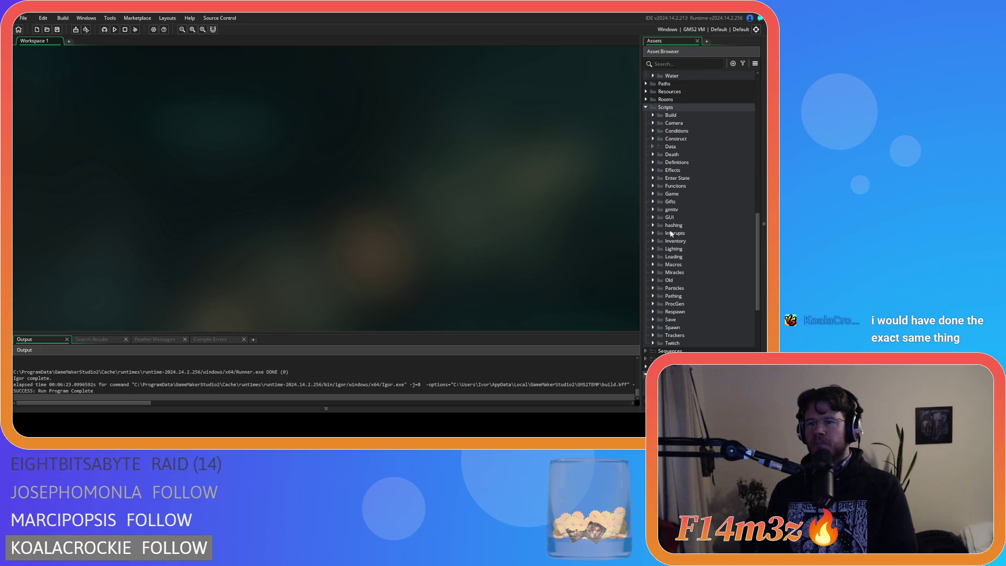
scroll(670, 226, up, 2)
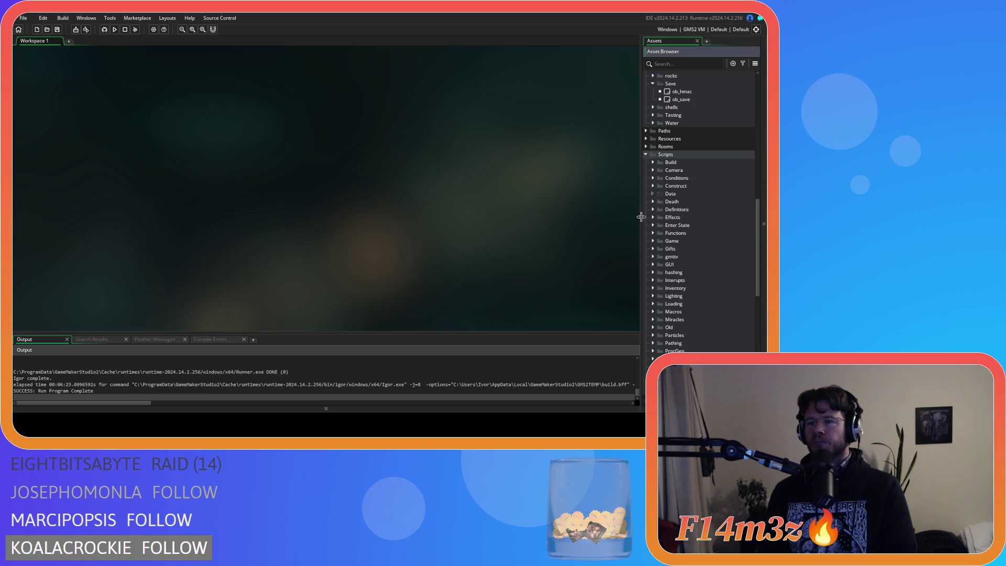
click(654, 210)
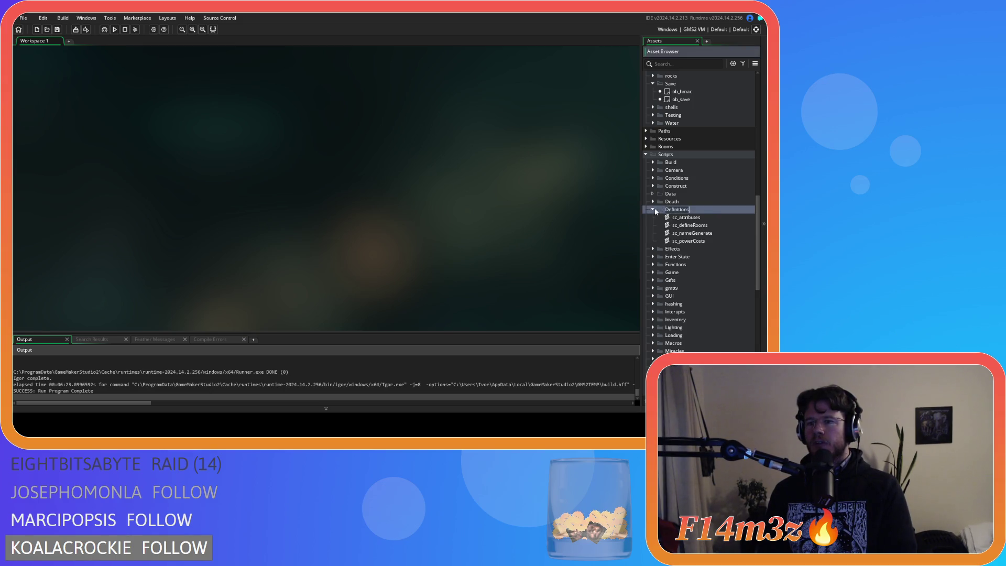
click(655, 210)
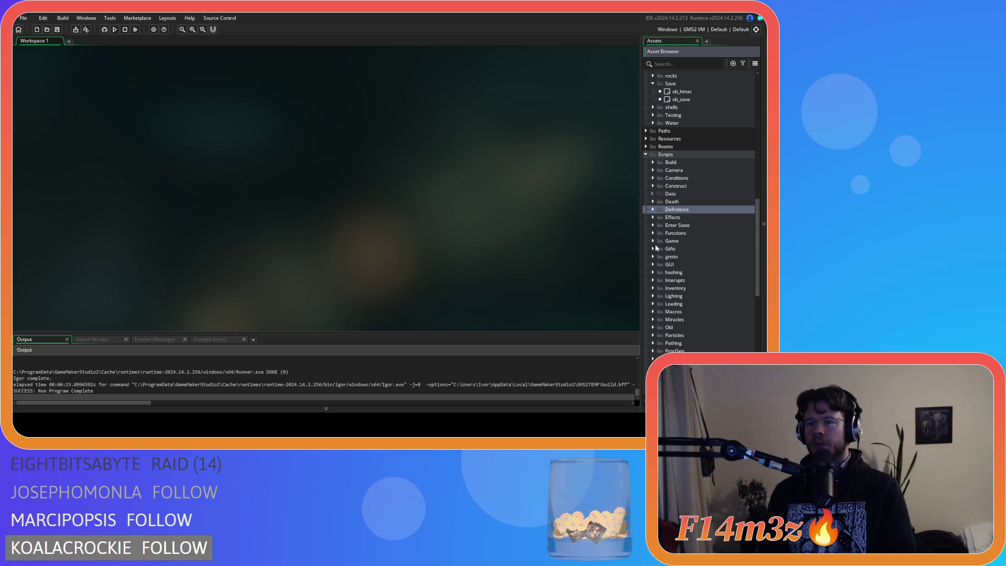
click(654, 264)
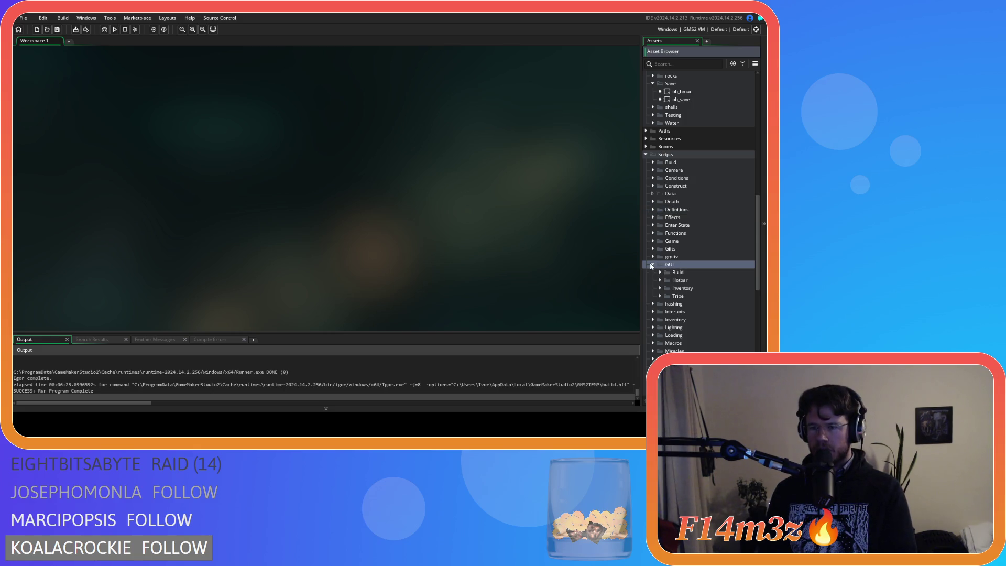
click(660, 273)
double_click(684, 280)
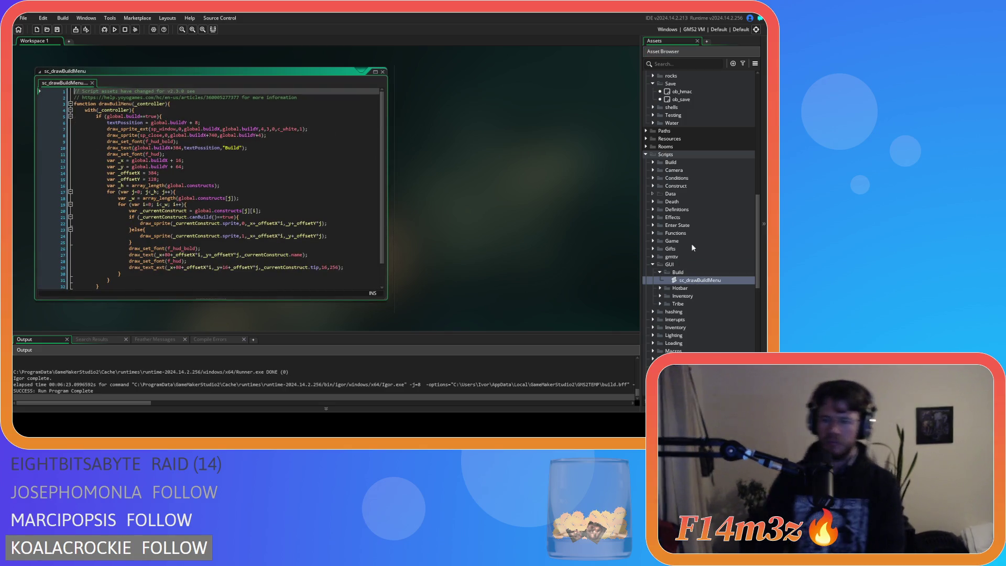
click(660, 296)
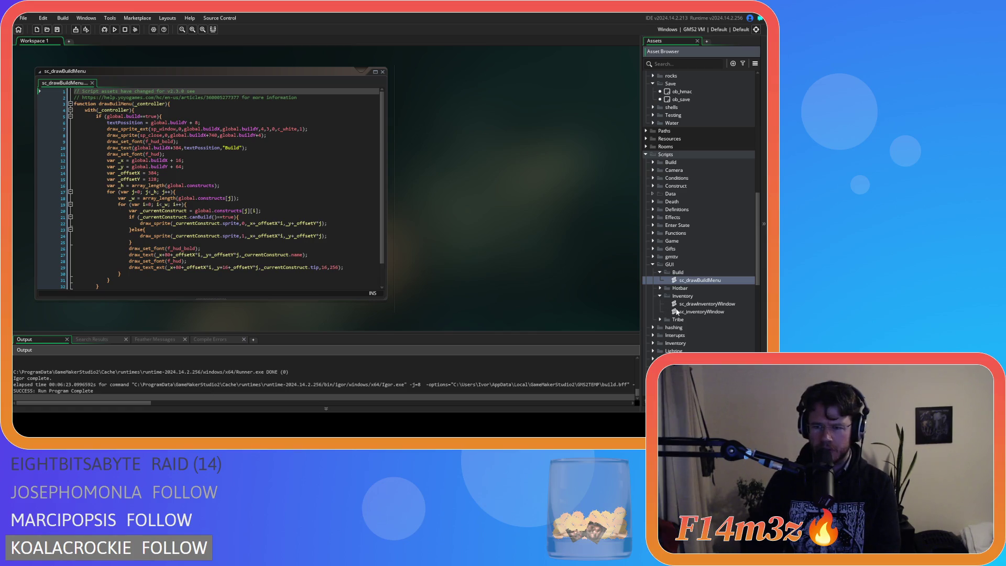
double_click(688, 304)
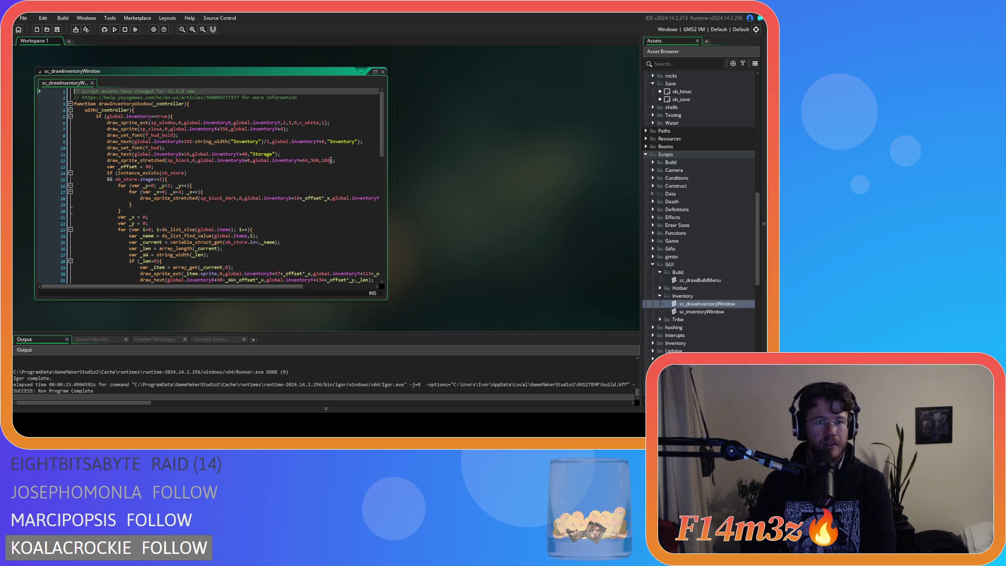
mouse_move(189, 164)
click(351, 160)
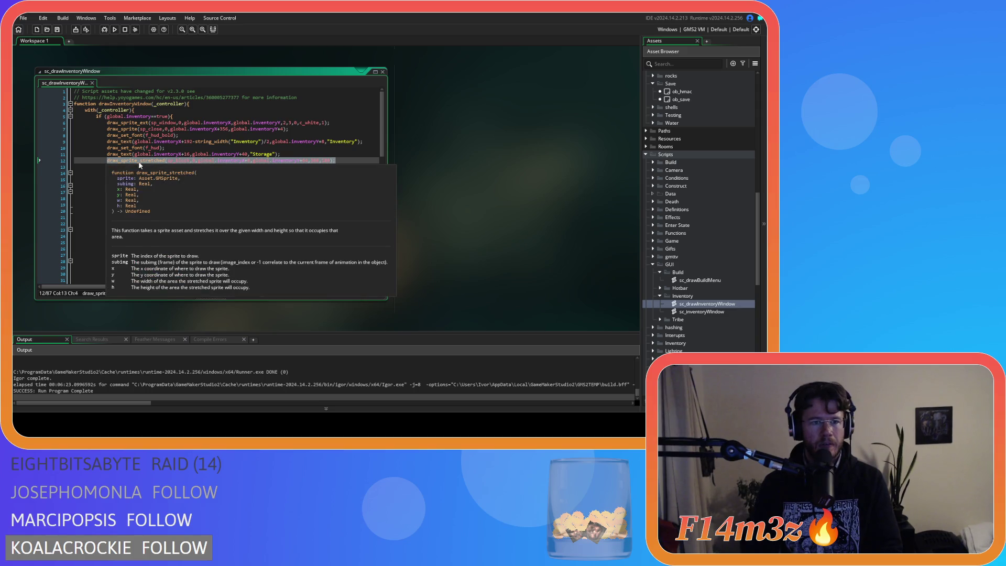
mouse_move(210, 197)
click(244, 175)
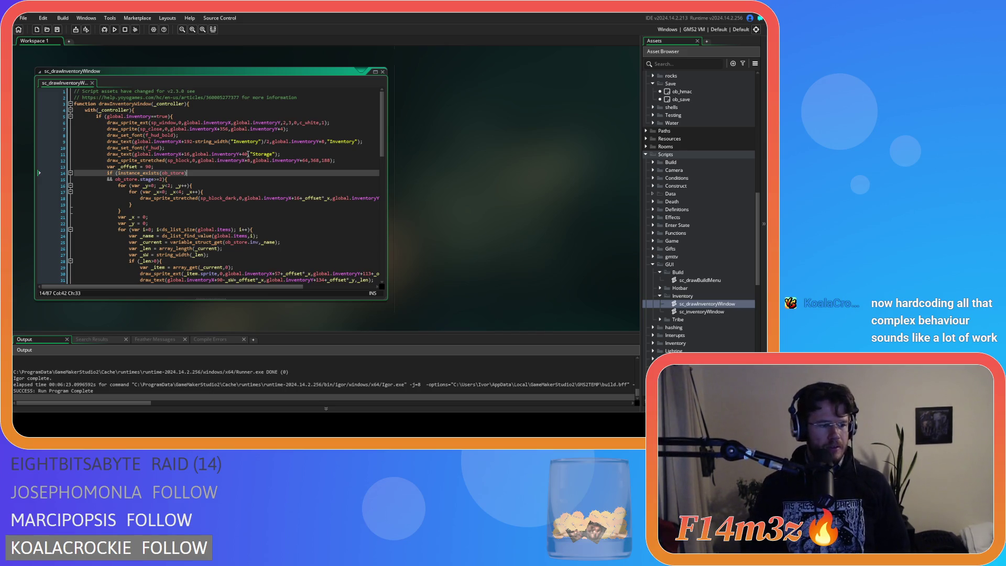
click(247, 142)
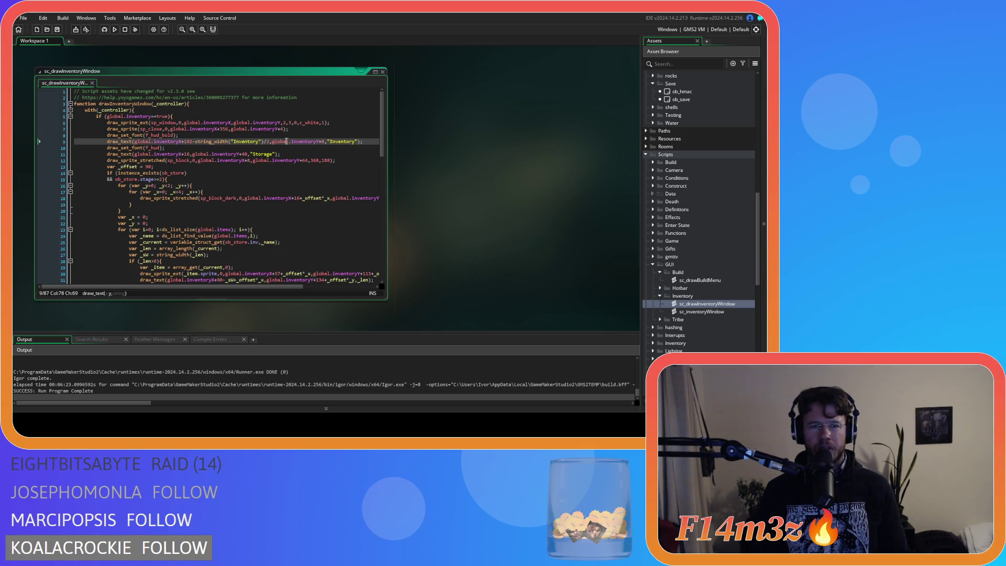
click(382, 71)
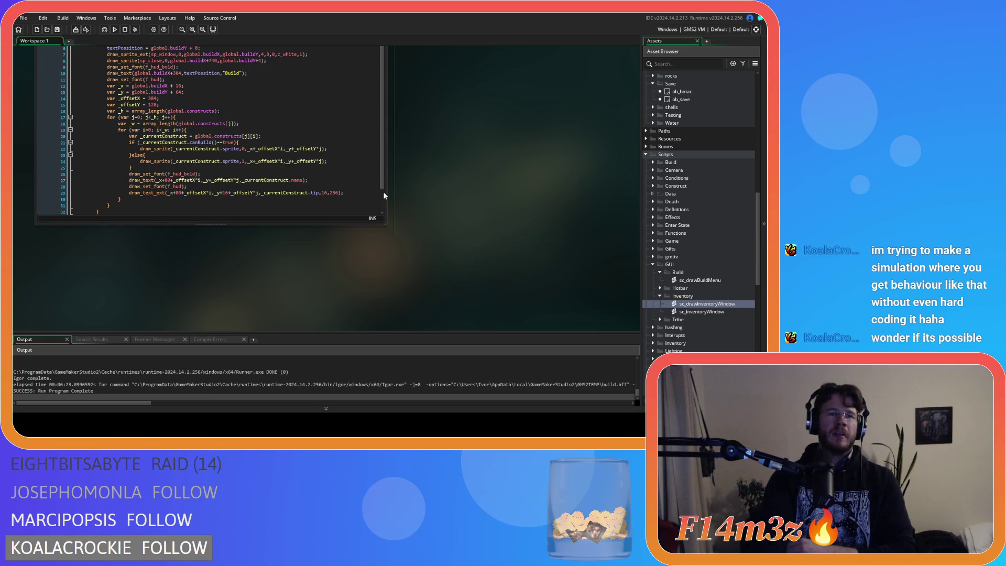
click(268, 121)
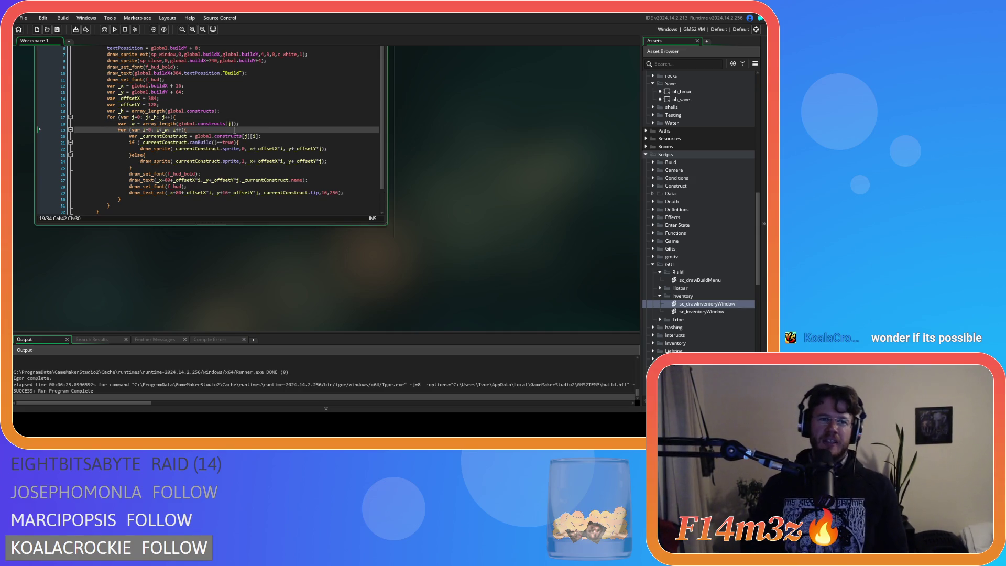
click(287, 142)
click(281, 155)
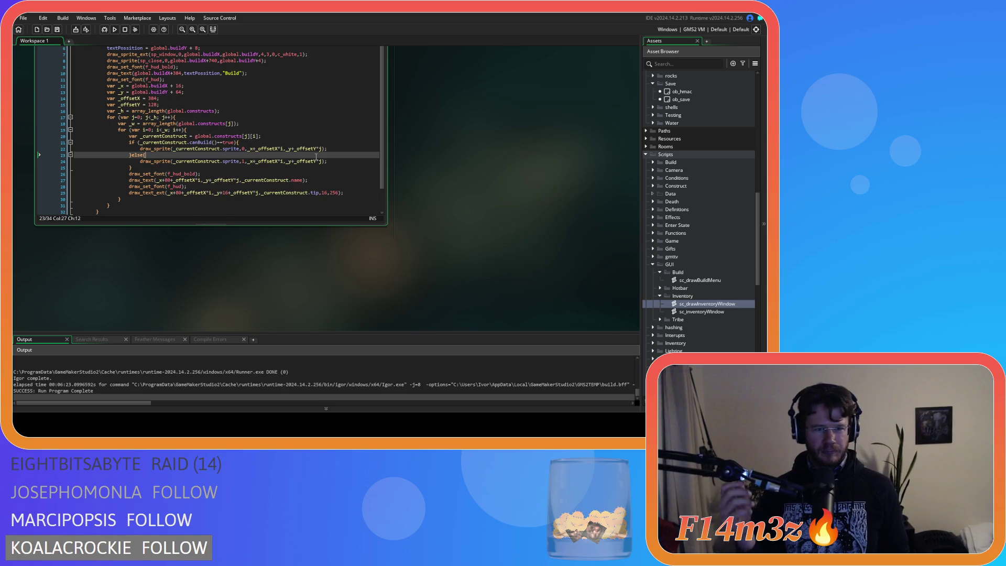
click(281, 136)
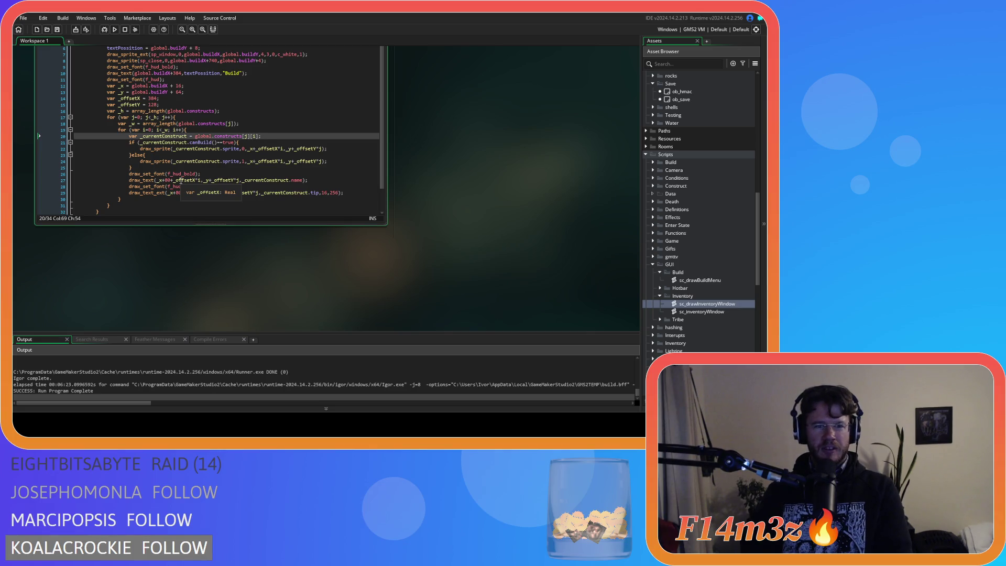
key(Down)
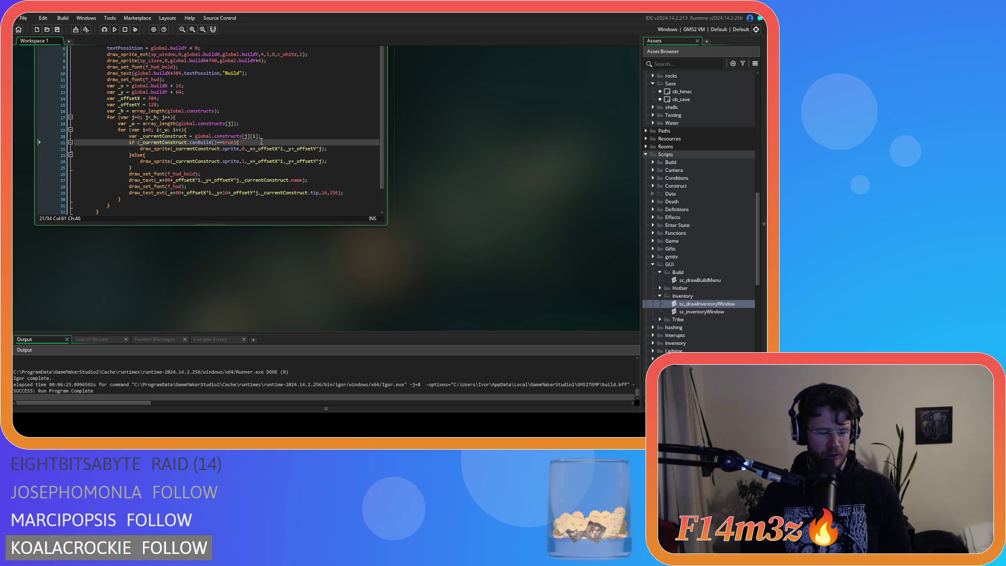
key(Down)
key(Down)
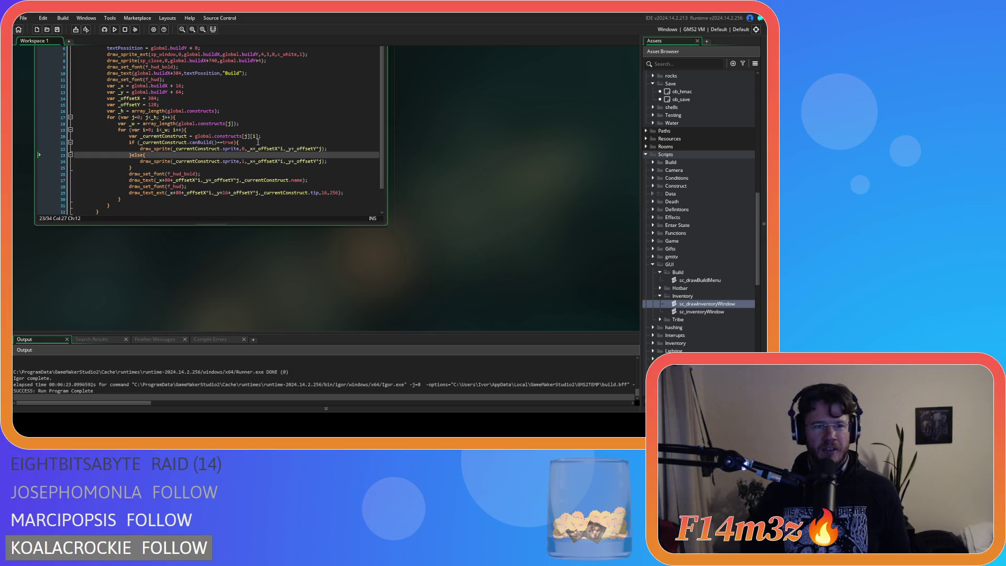
scroll(436, 177, up, 3)
click(300, 188)
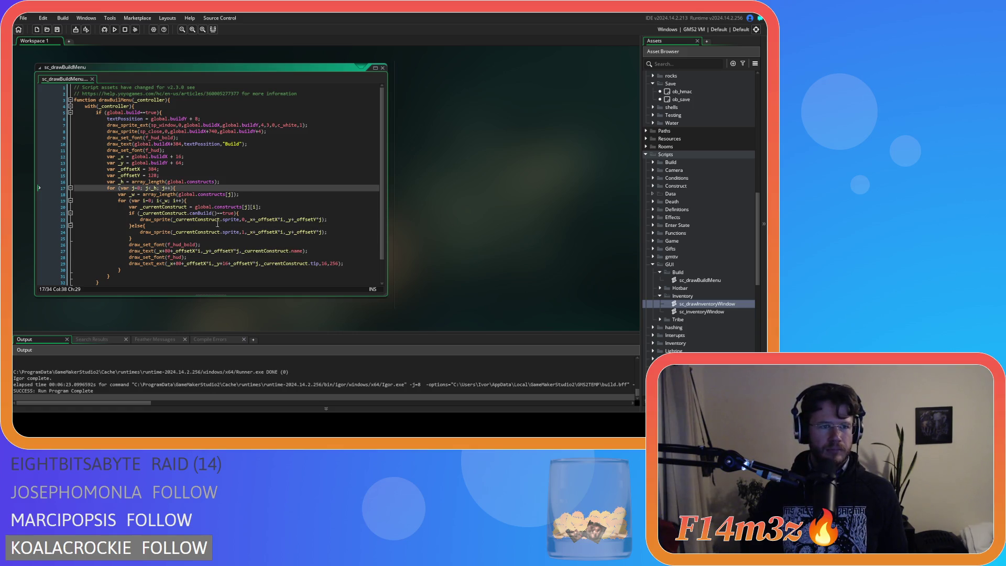
click(273, 139)
click(296, 130)
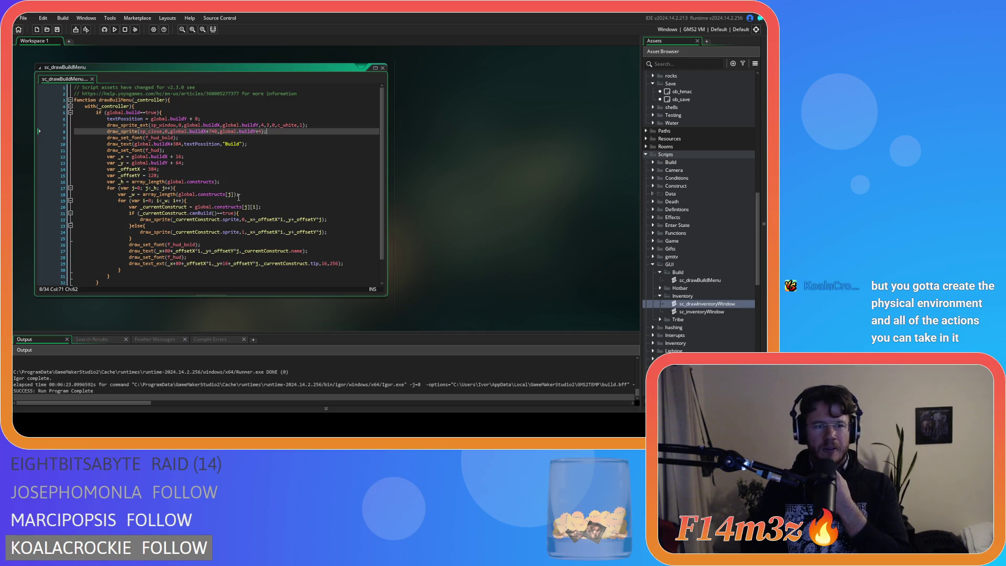
click(268, 149)
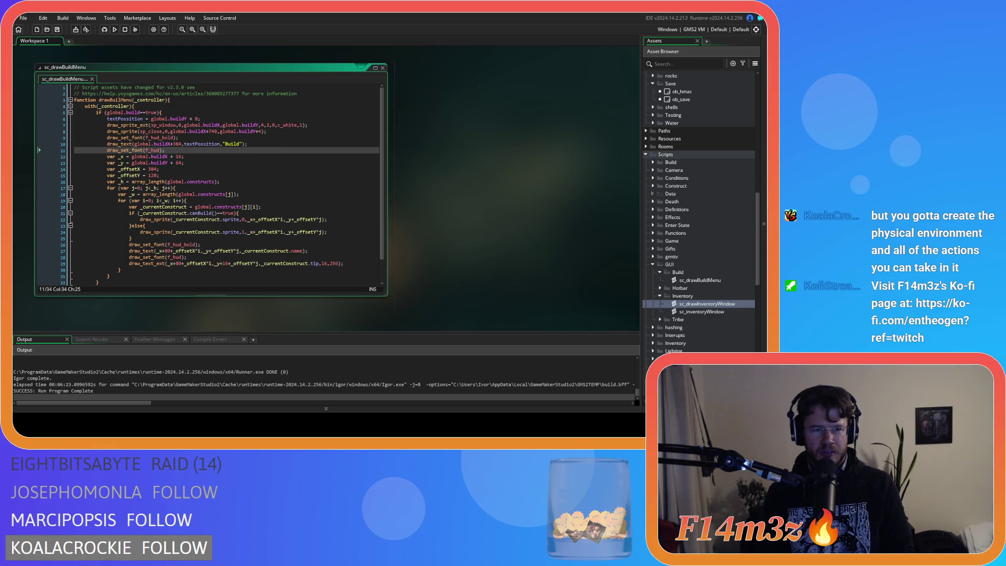
click(237, 156)
click(214, 167)
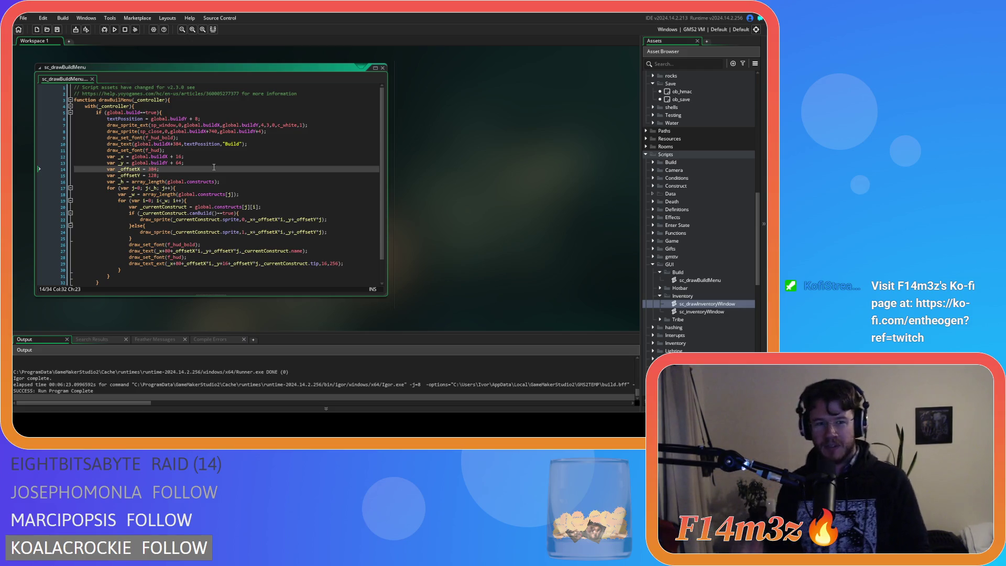
click(231, 158)
click(256, 151)
click(281, 143)
click(236, 145)
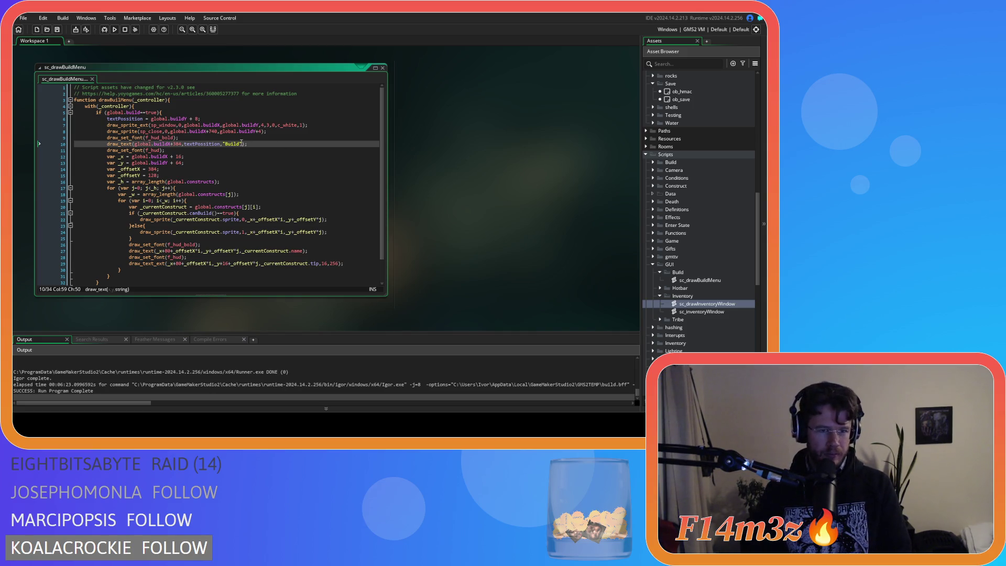
click(282, 132)
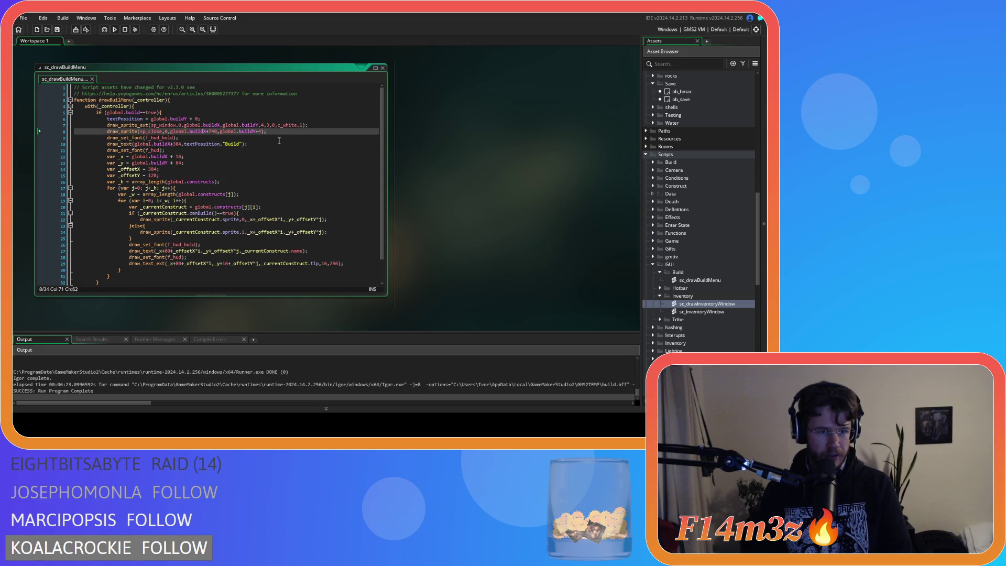
Paste a stretched sp_block draw on line 8, positioned at buildX and buildY with a 40 offset
key(ctrl+v)
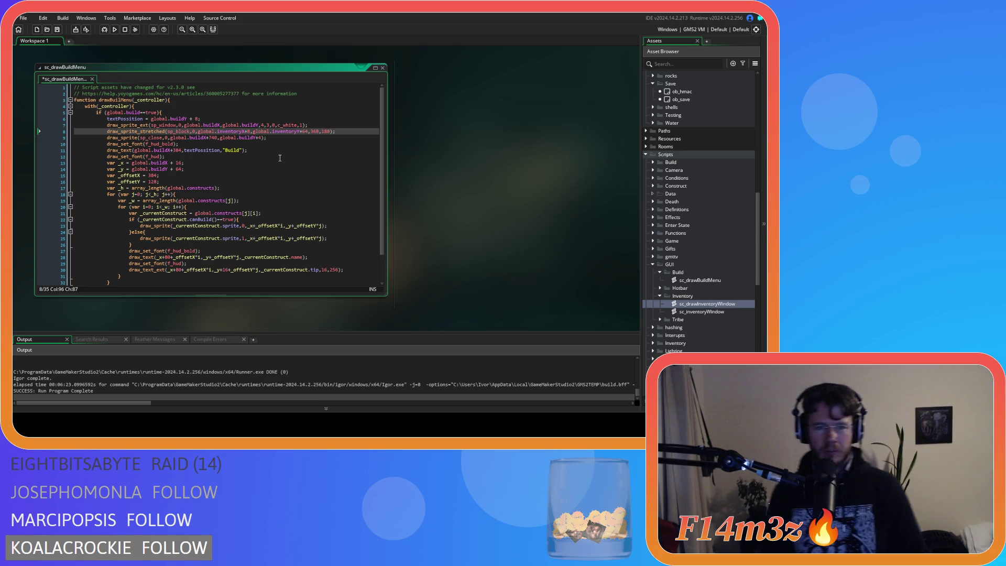
double_click(226, 131)
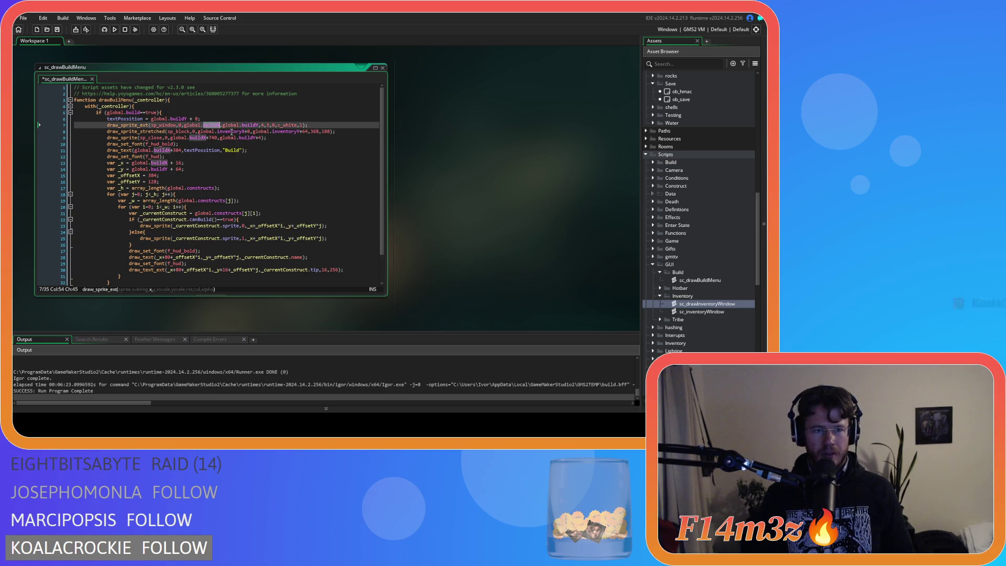
text(buildX)
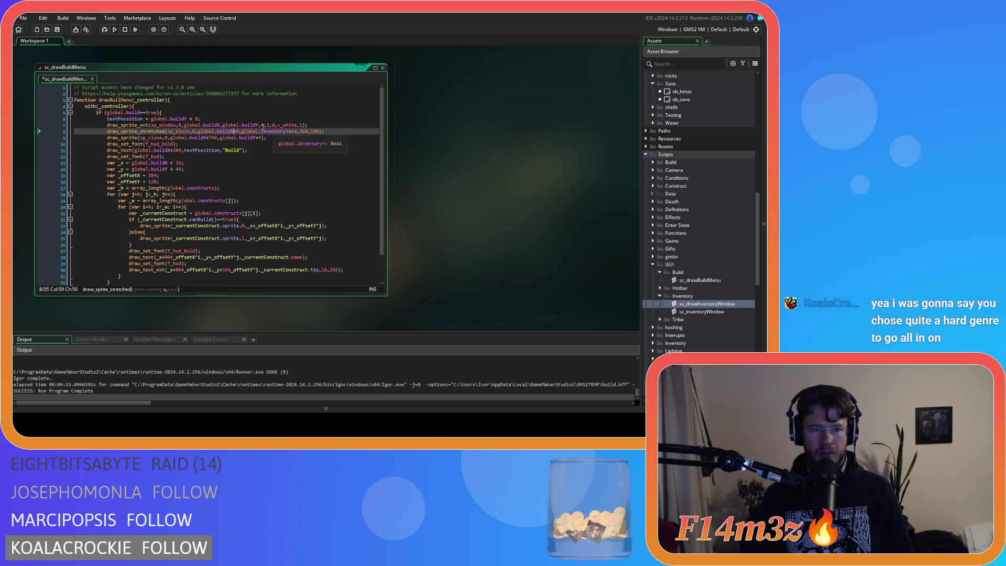
double_click(274, 131)
text(buildY)
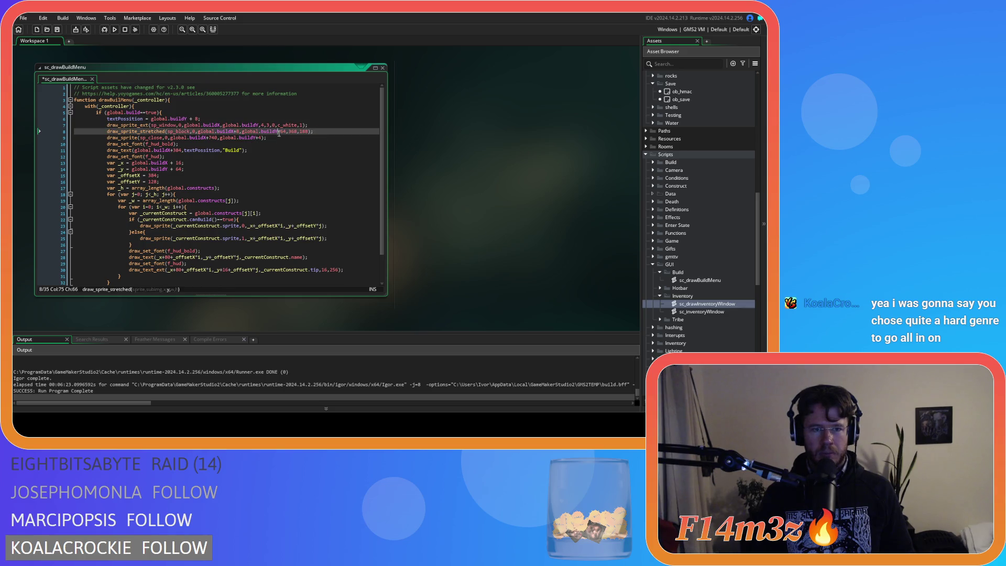
double_click(283, 131)
text(40)
Select the 188 height on line 8 after checking the 256 and 384 values further down
double_click(305, 131)
scroll(315, 183, down, 2)
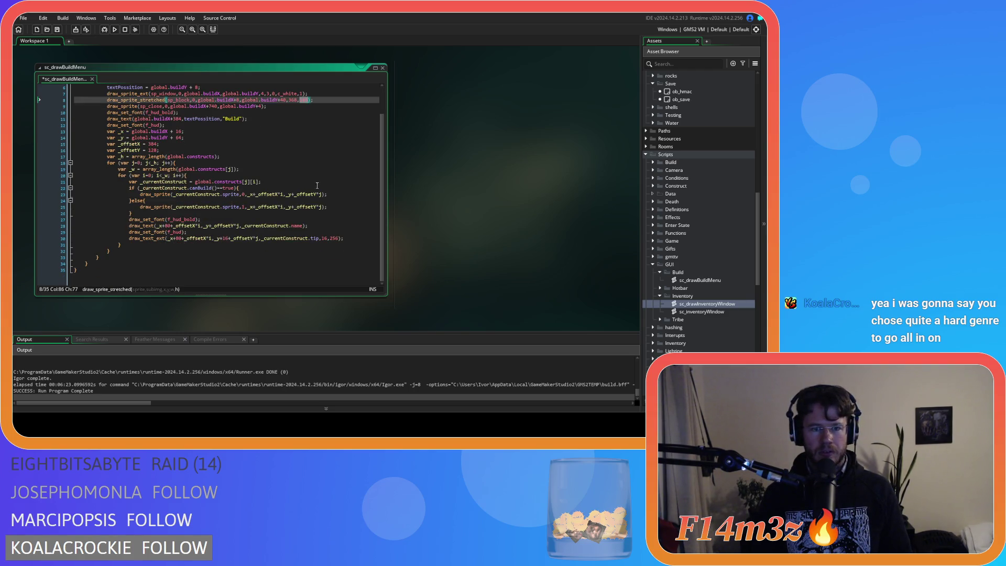
double_click(335, 239)
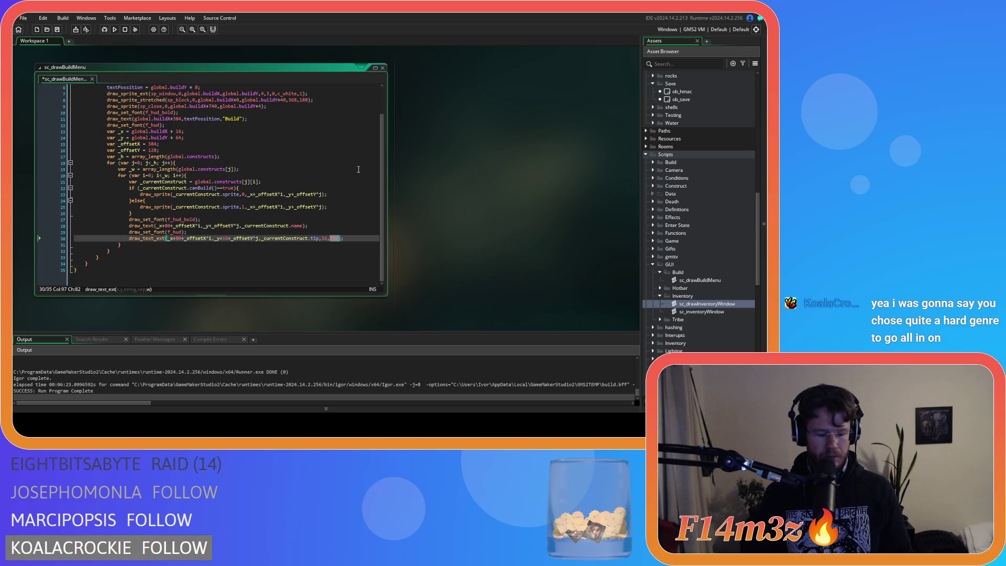
double_click(304, 99)
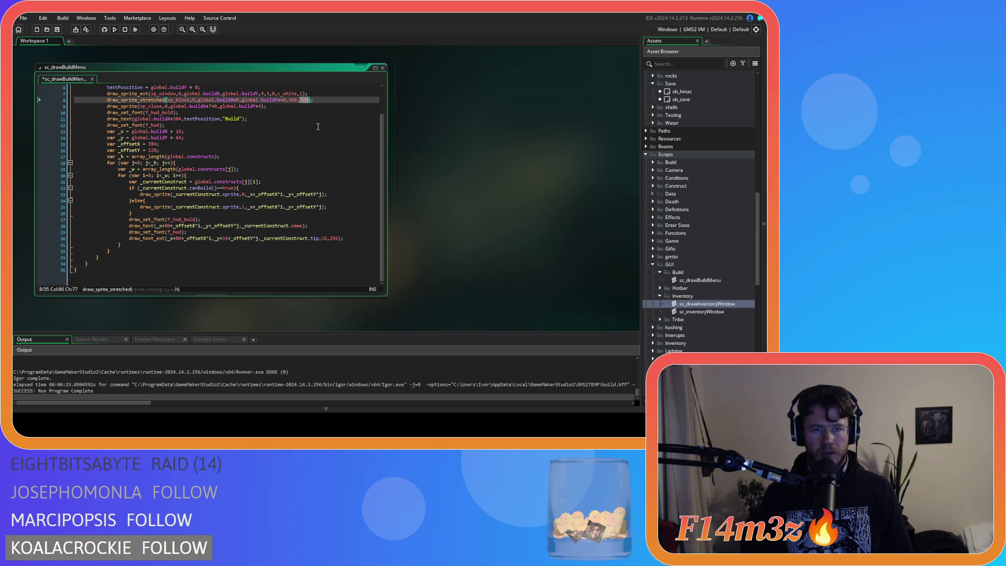
double_click(153, 144)
key(ctrl+c)
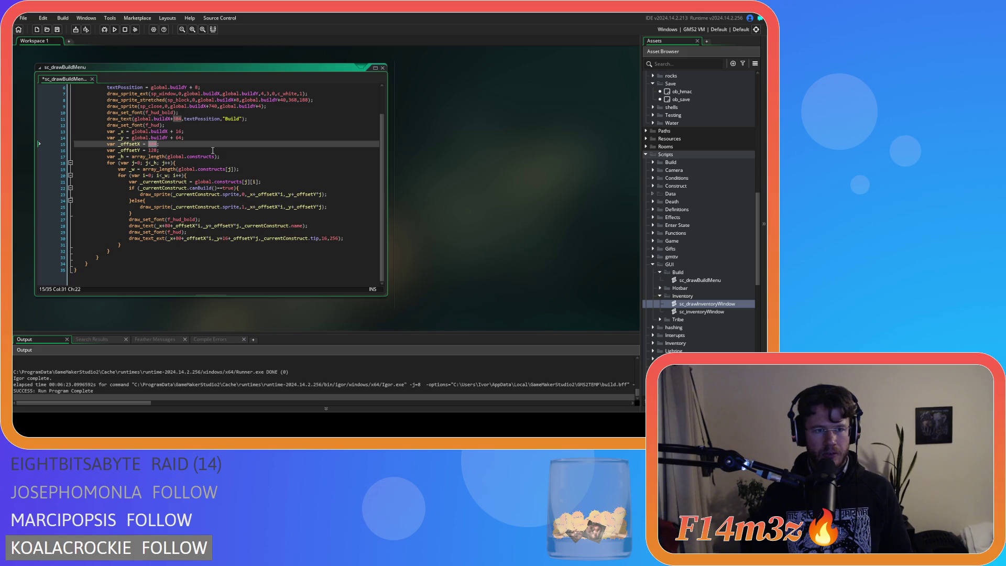
double_click(305, 100)
Replace line 8's 368 by 368 stretch size with width 384 and height 188
key(ctrl+v)
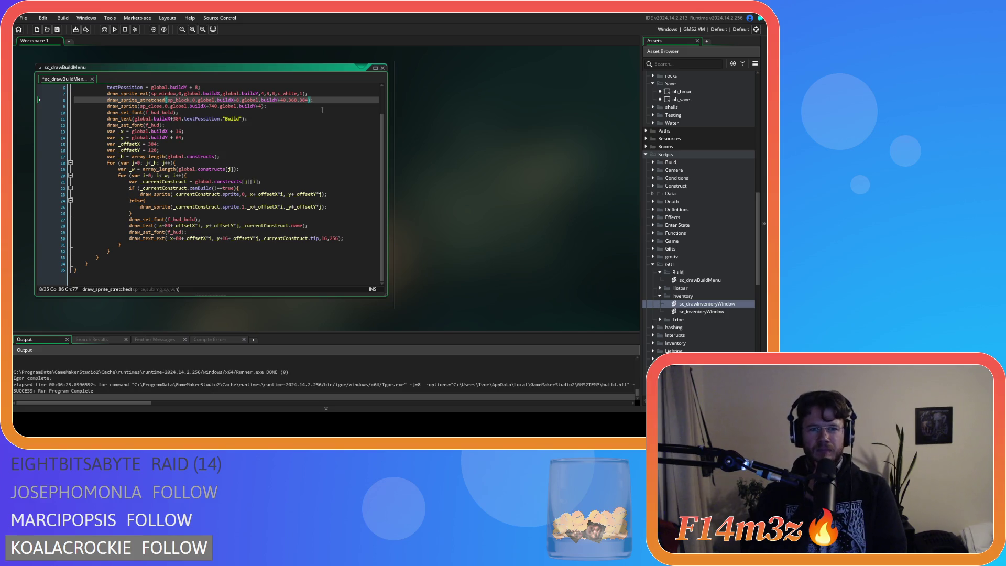
key(ctrl+shift+Left)
text(188)
double_click(292, 100)
text(384)
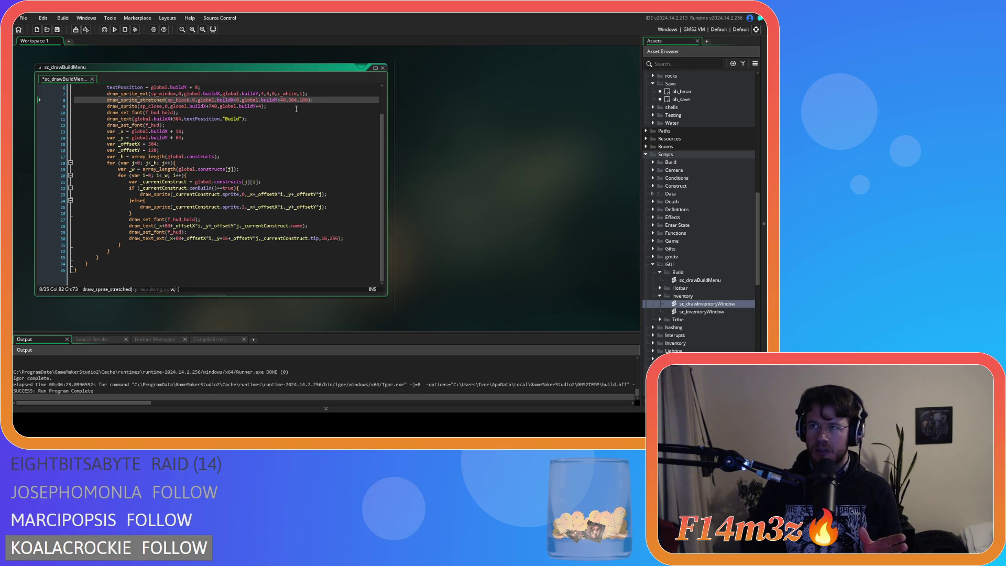
Change the block background width from 384 to 376 and save the script
double_click(295, 100)
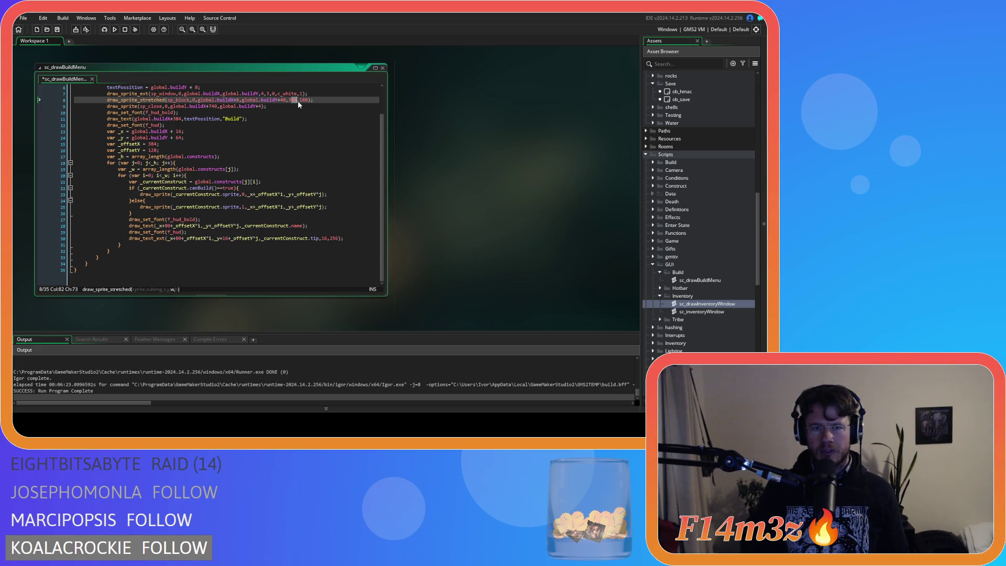
text(76)
click(331, 99)
key(ctrl+s)
Duplicate the sp_block draw line with X offset global.buildX+384, save, and launch the game
key(ctrl+d)
click(304, 112)
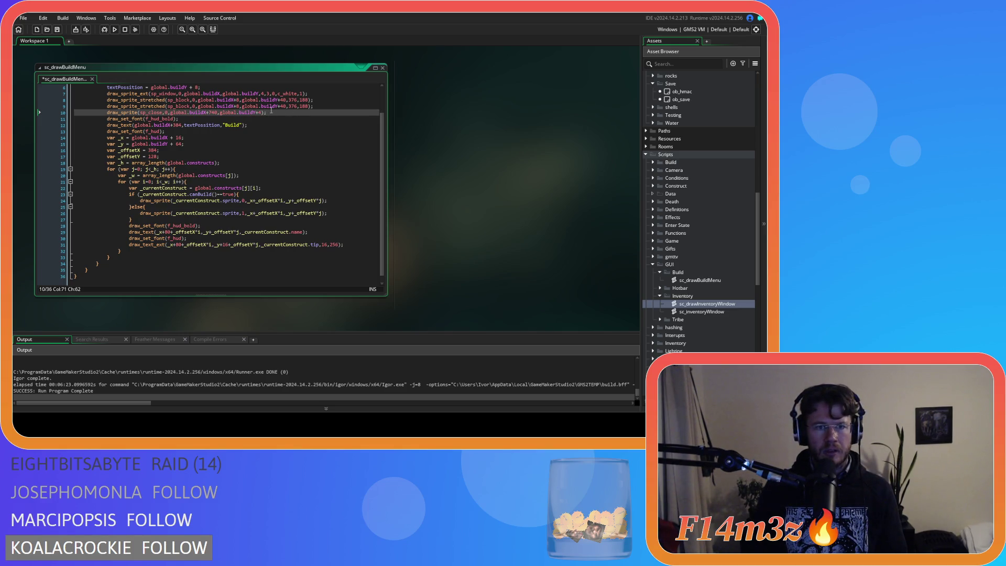
double_click(152, 149)
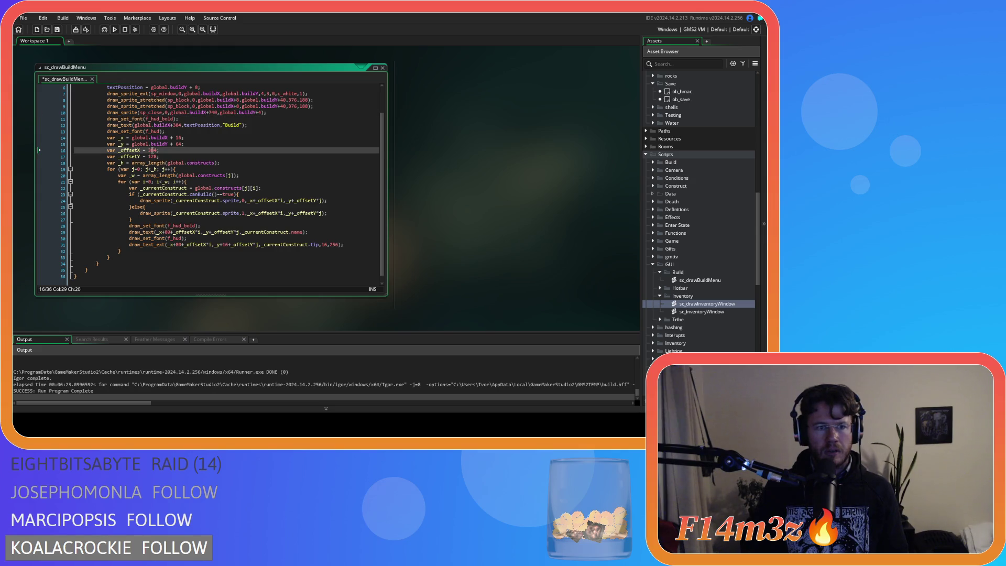
double_click(238, 106)
key(ctrl+v)
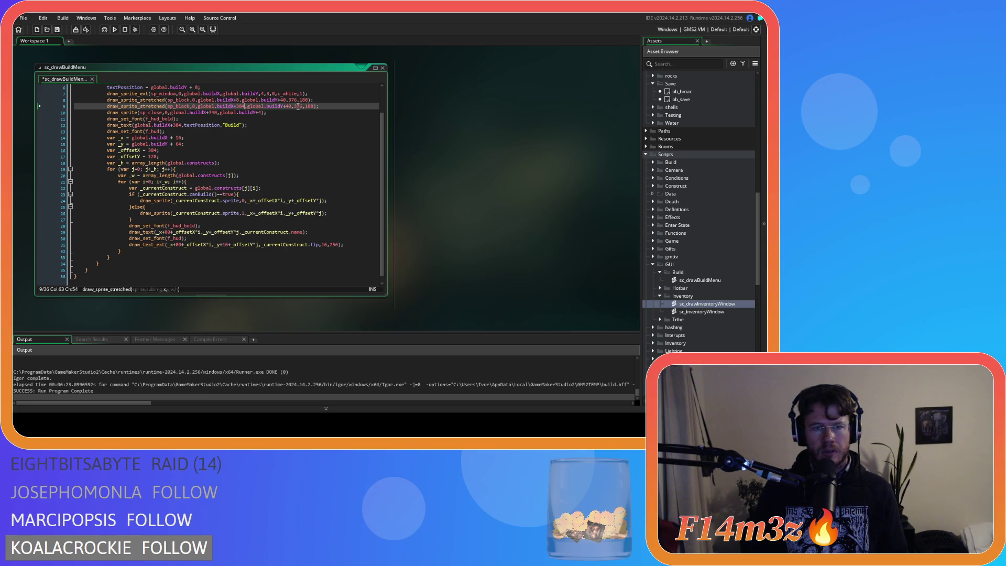
click(321, 105)
key(ctrl+s)
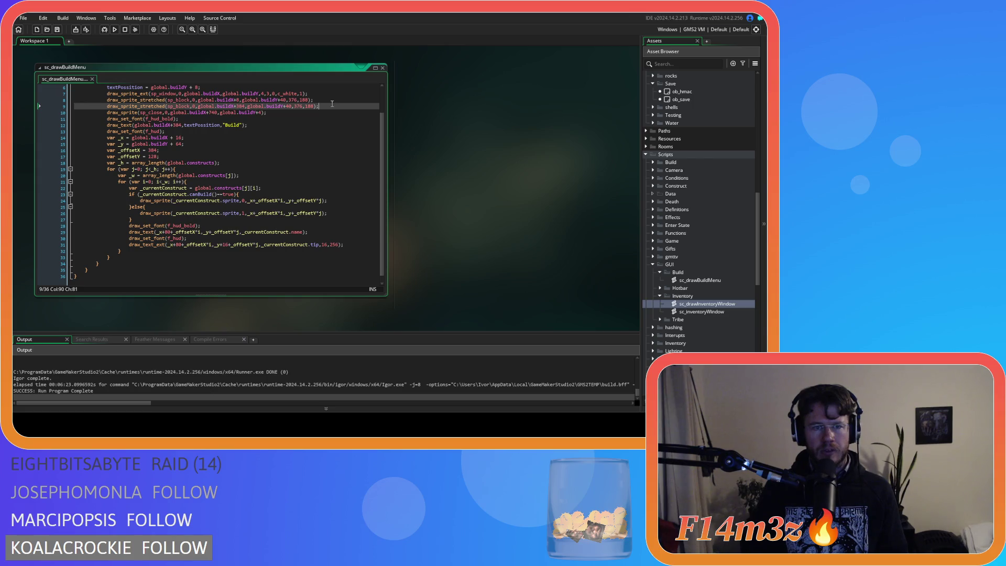
key(F5)
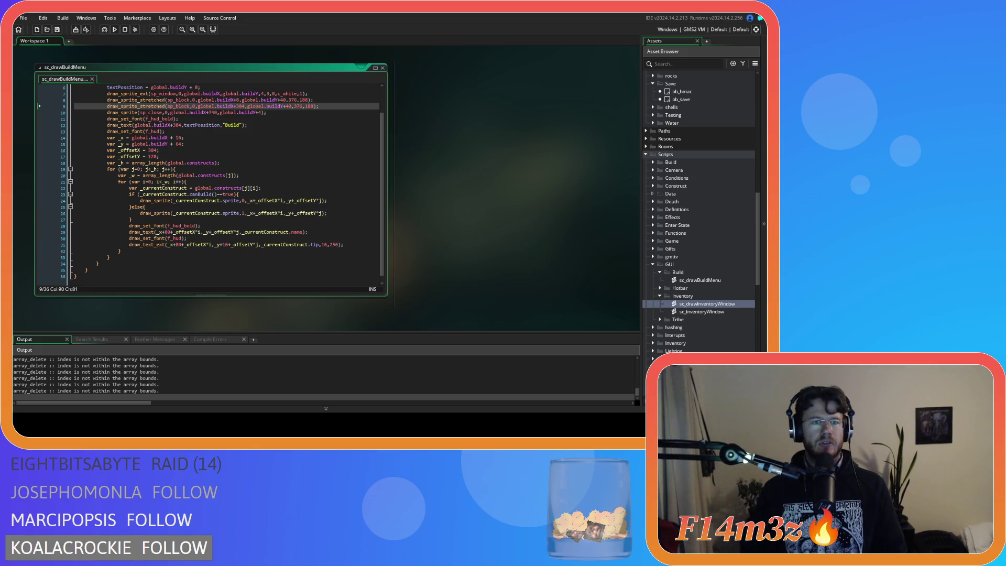
key(alt+Tab)
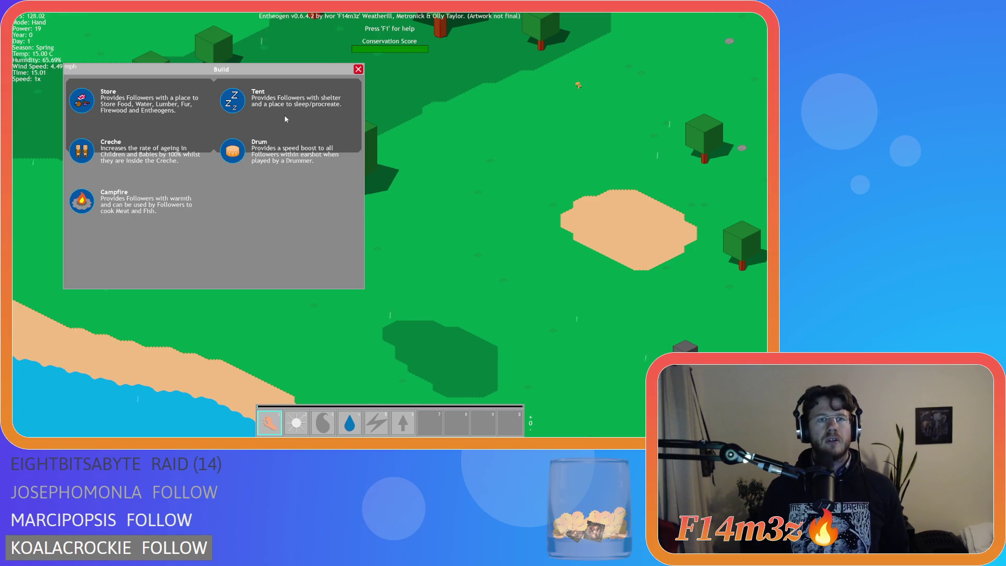
drag(262, 69, 355, 99)
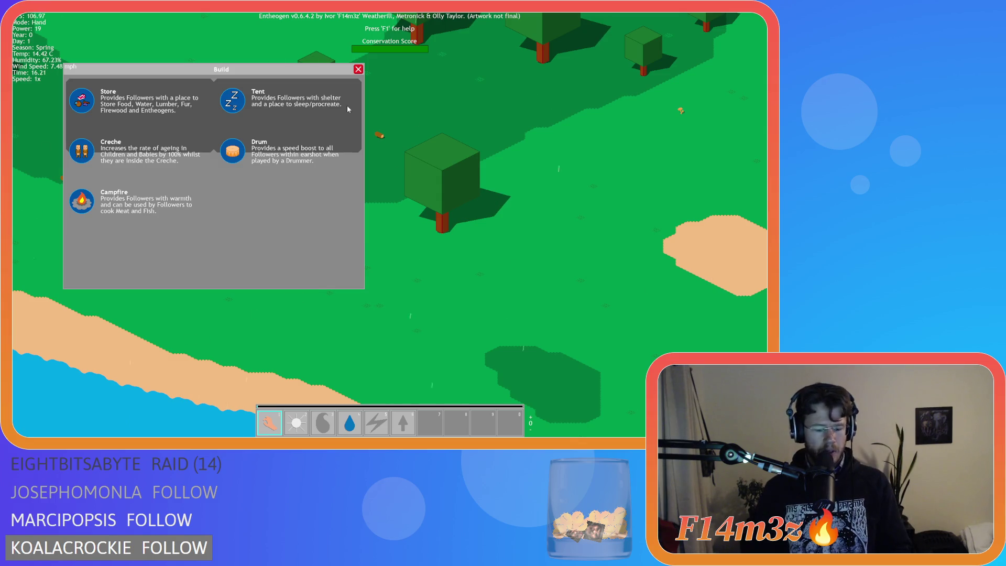
key(Escape)
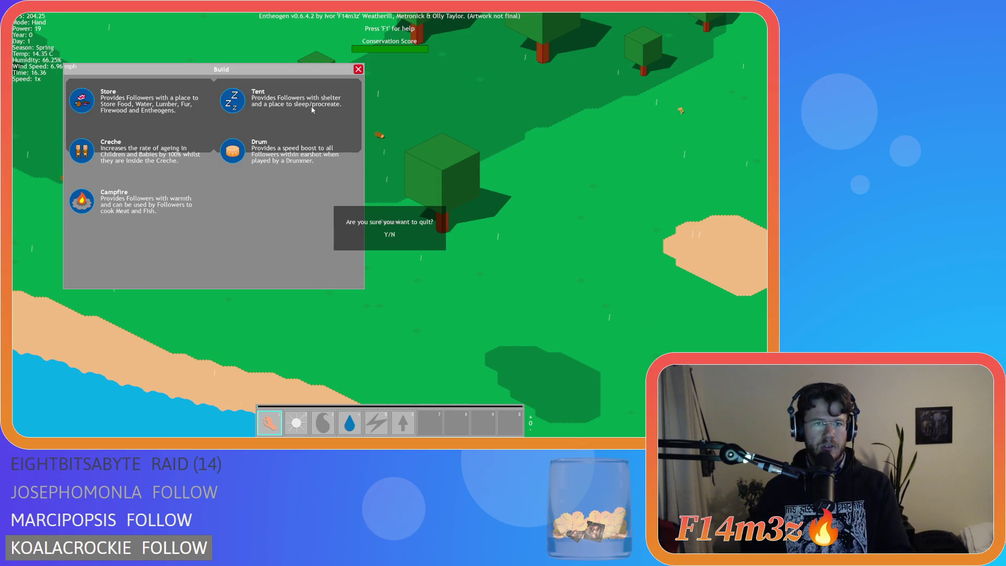
key(y)
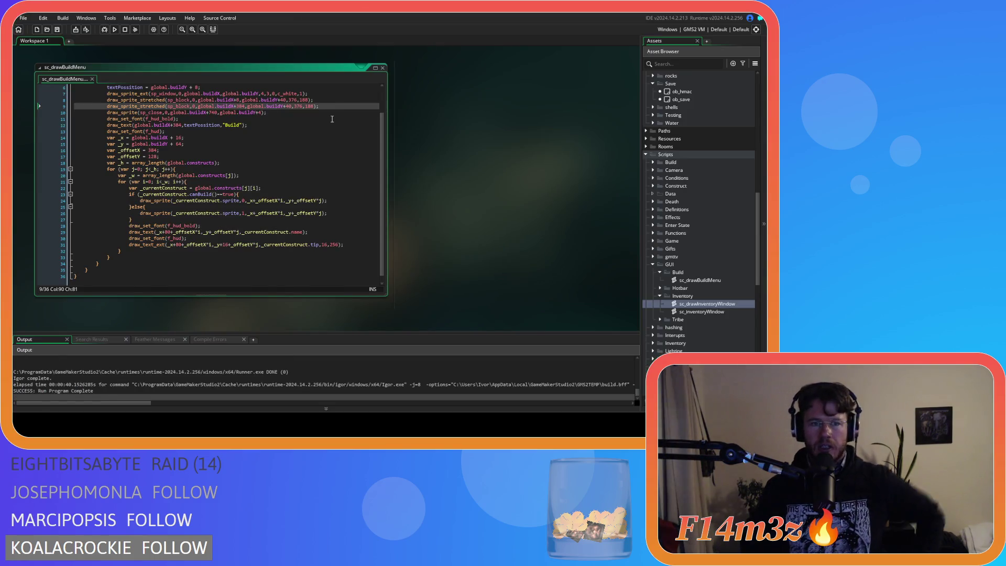
Centre the Build heading, set both block widths to 368, and move the second block to buildX+392
click(208, 157)
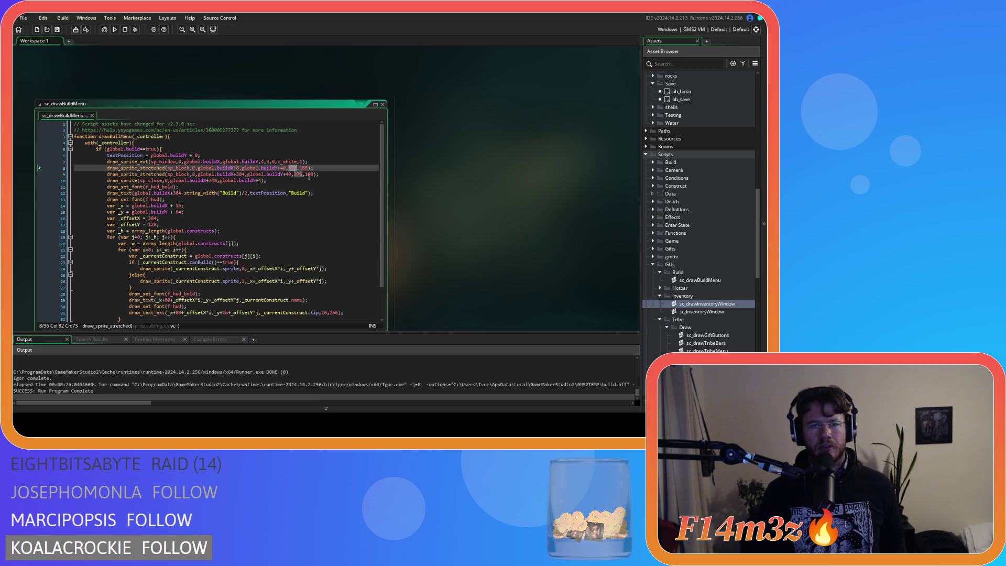
click(292, 168)
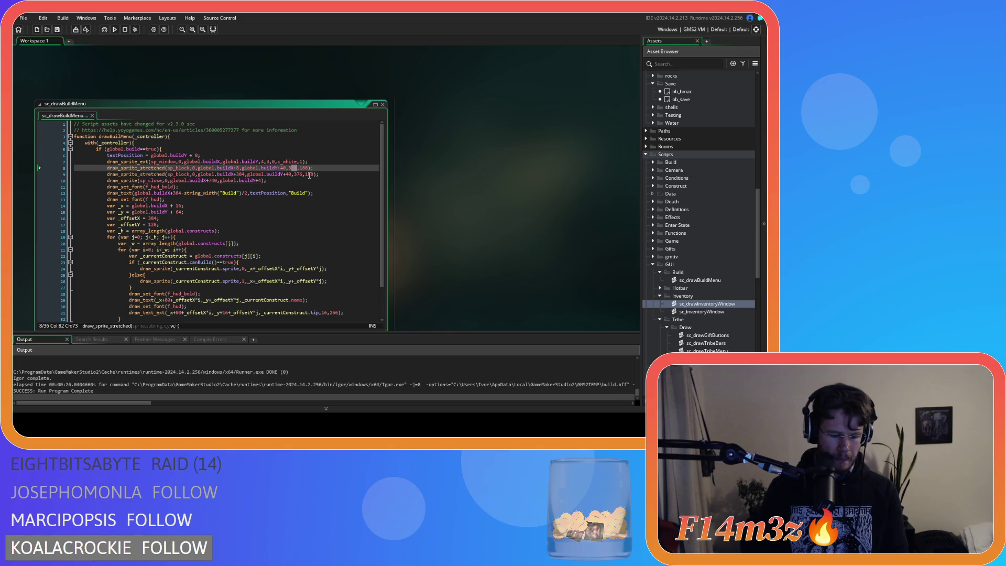
text(68)
click(297, 174)
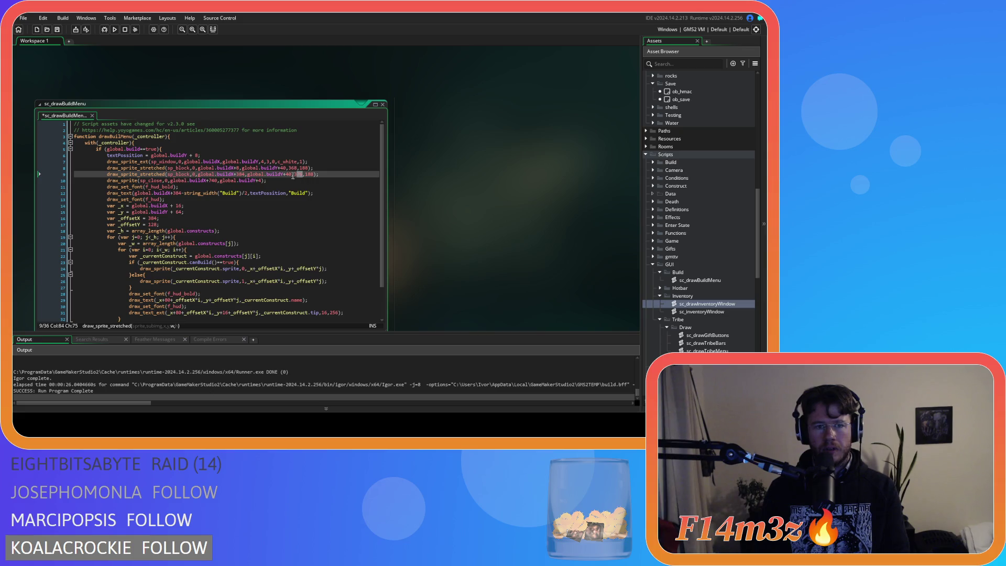
drag(298, 174, 302, 175)
text(68)
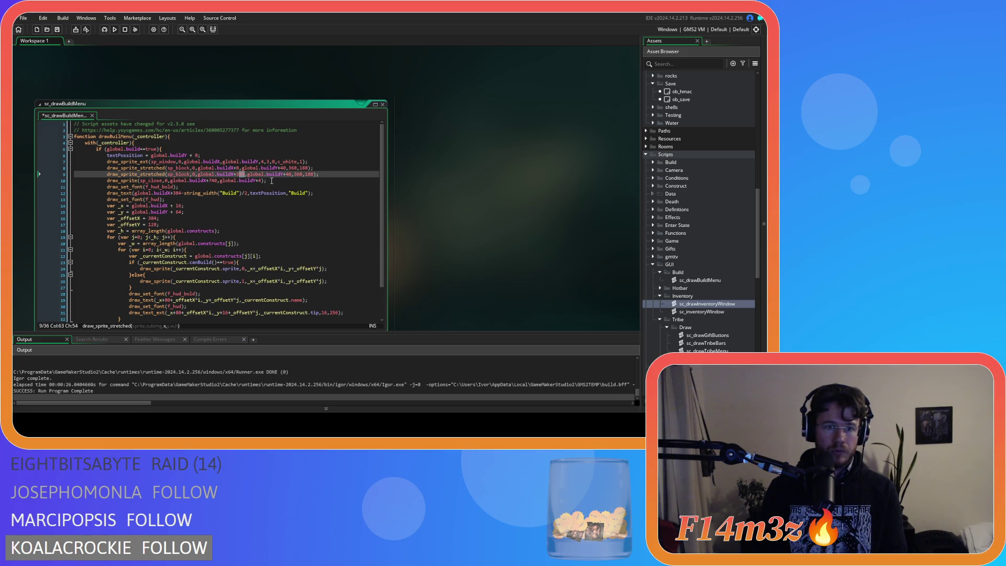
text(392)
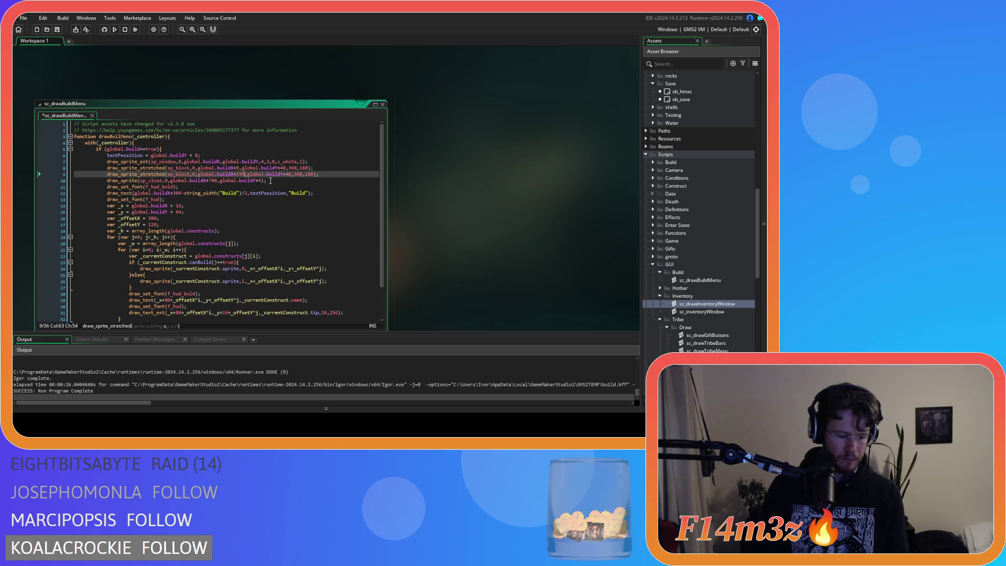
key(ctrl+z)
key(ctrl+z)
Rebuild the game, check the Build menu's block backgrounds, decline quitting, then open the Tribe window
key(F5)
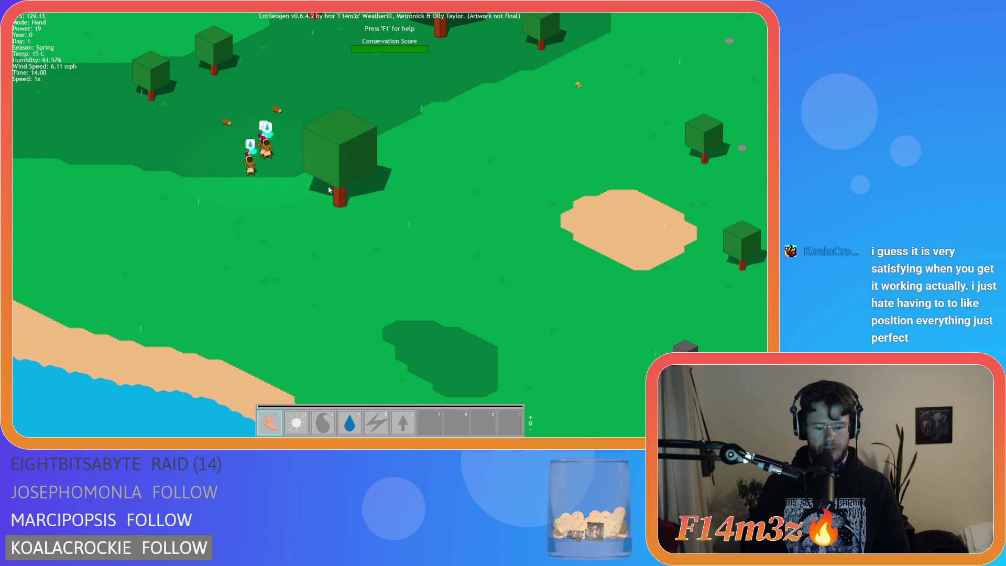
key(b)
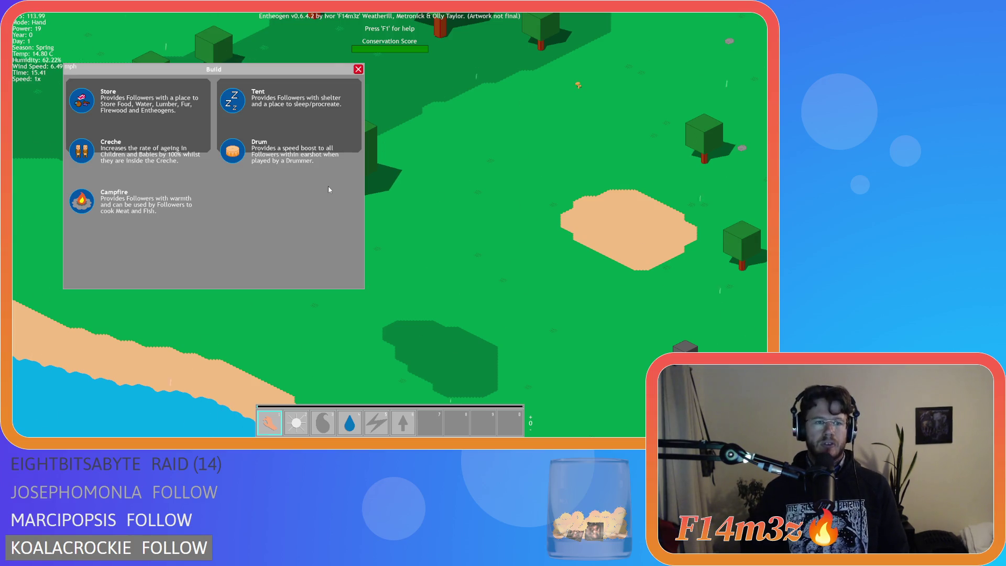
key(Escape)
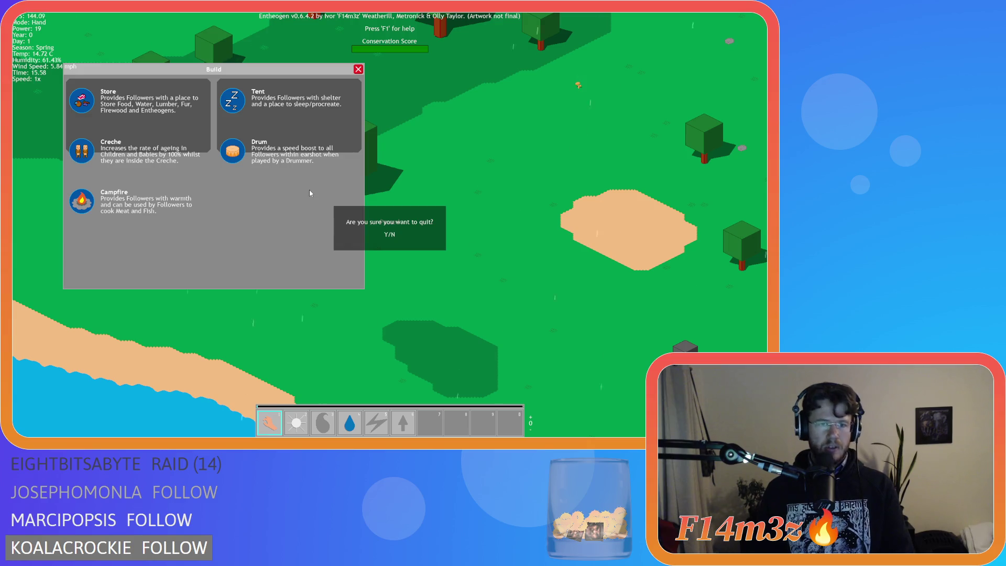
key(n)
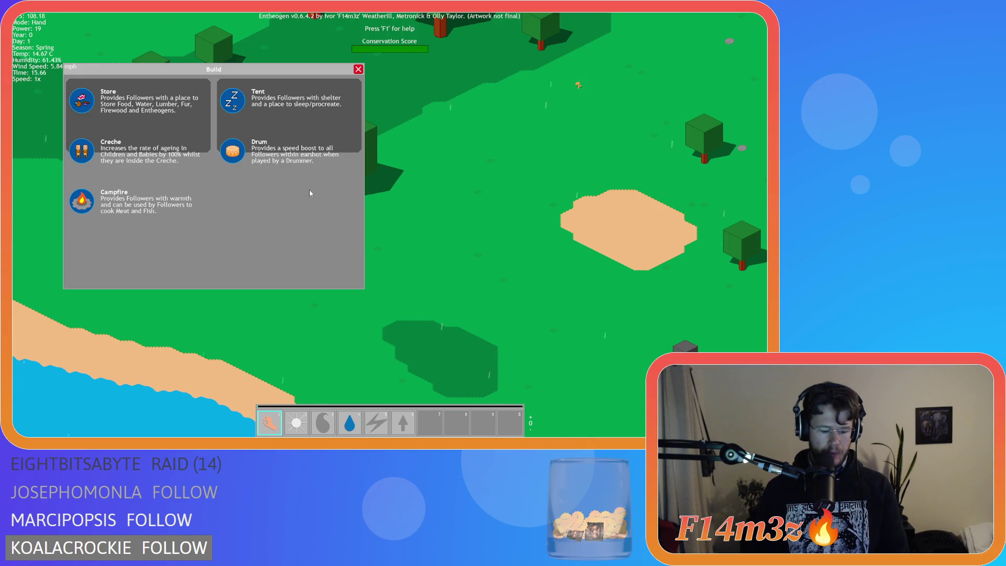
key(b)
key(t)
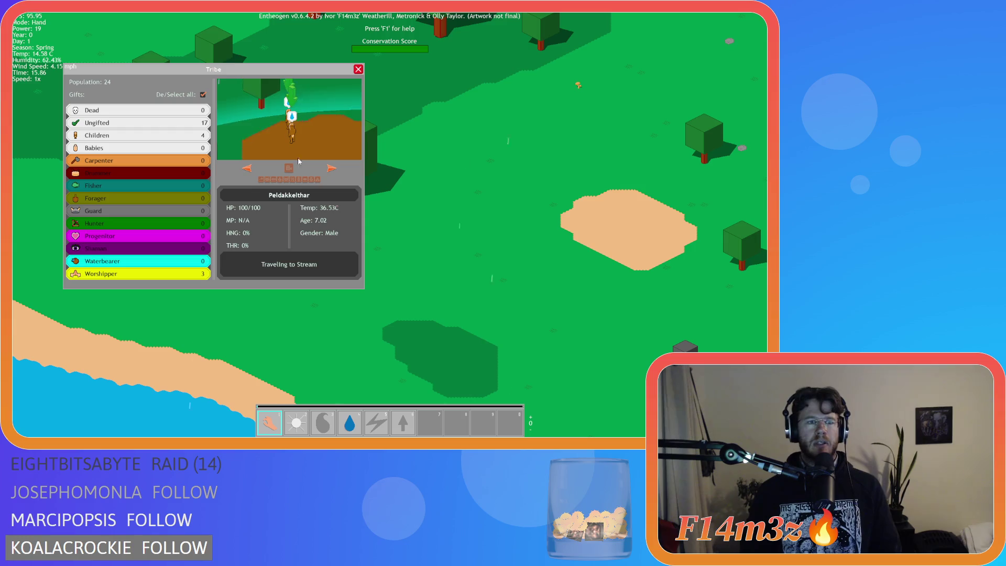
Toggle all job roles and step through villagers in the Tribe preview, focusing the camera on one
click(202, 94)
click(139, 160)
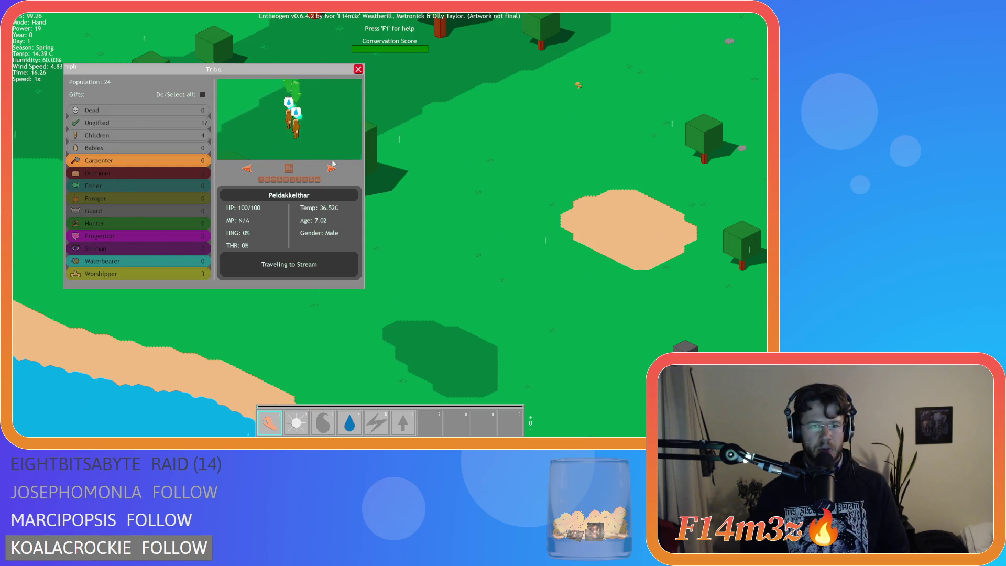
click(288, 167)
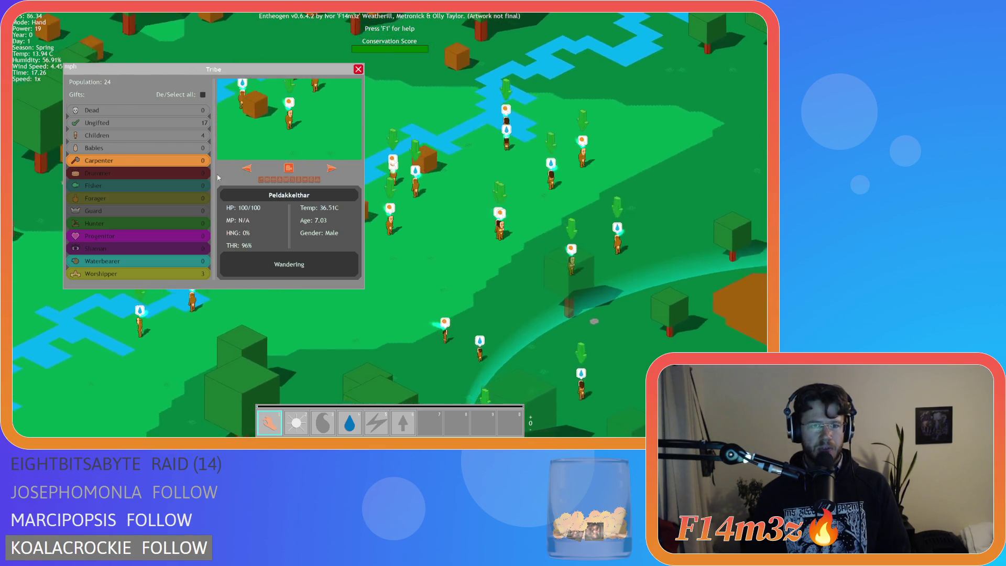
click(131, 274)
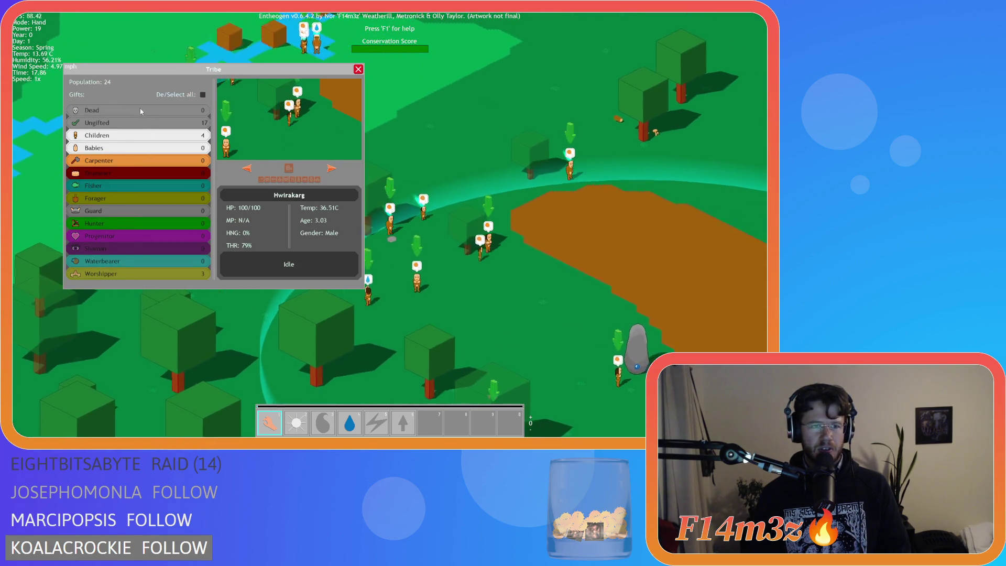
click(120, 123)
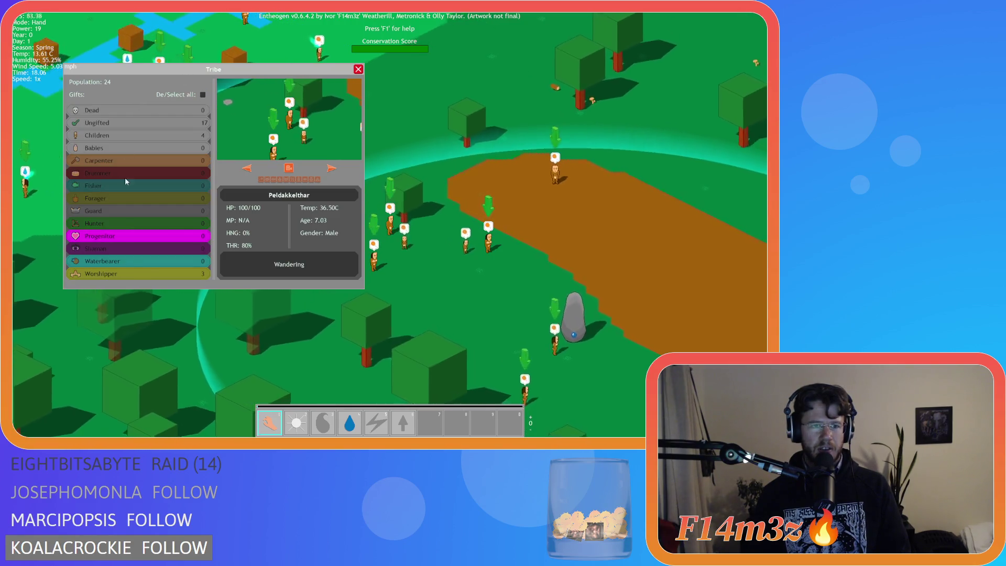
click(131, 275)
click(331, 169)
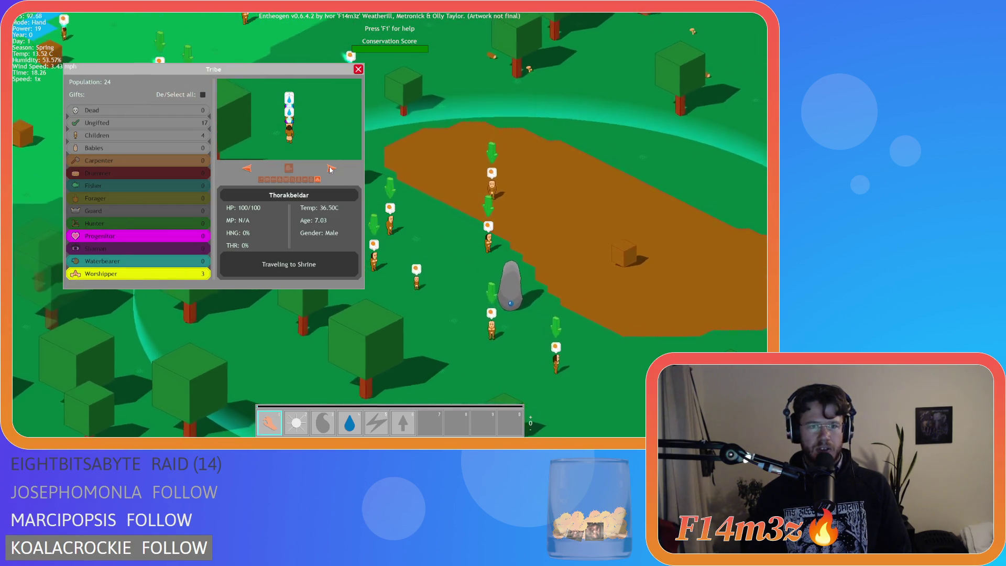
click(246, 168)
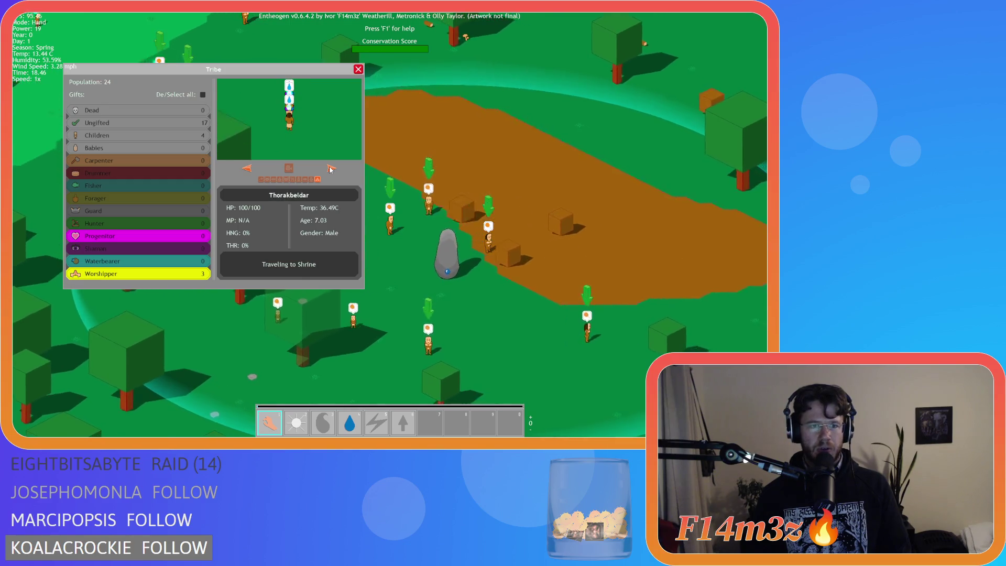
click(203, 95)
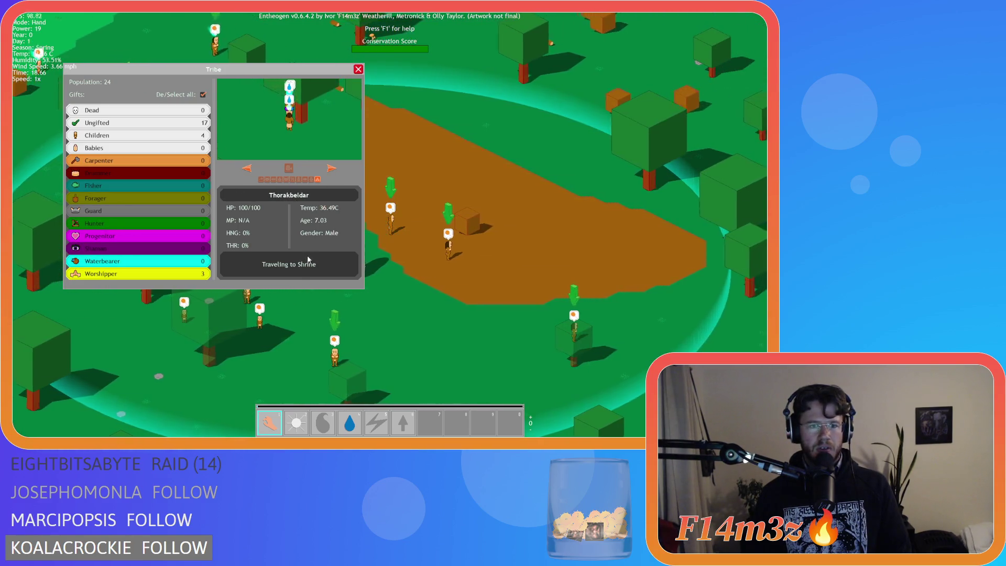
Close the Tribe window, reopen it, and drag it toward the right-centre
click(357, 70)
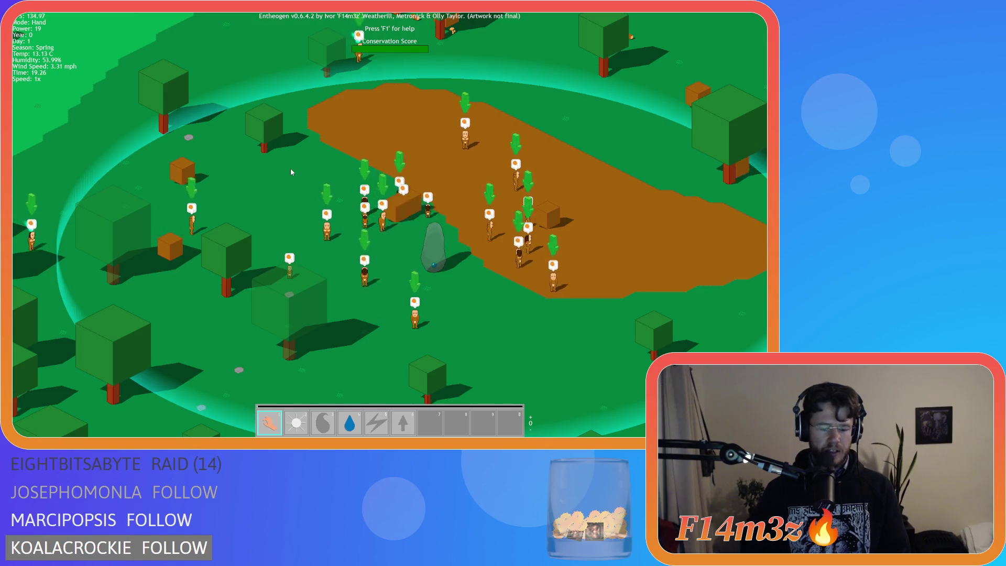
key(t)
mouse_move(231, 76)
mouse_down()
mouse_move(276, 102)
mouse_move(471, 79)
mouse_move(216, 117)
mouse_move(629, 146)
mouse_move(265, 84)
mouse_move(295, 110)
mouse_move(233, 77)
mouse_up()
Close the Tribe window, quit Entheogen and confirm, then select the word Build in the script
key(t)
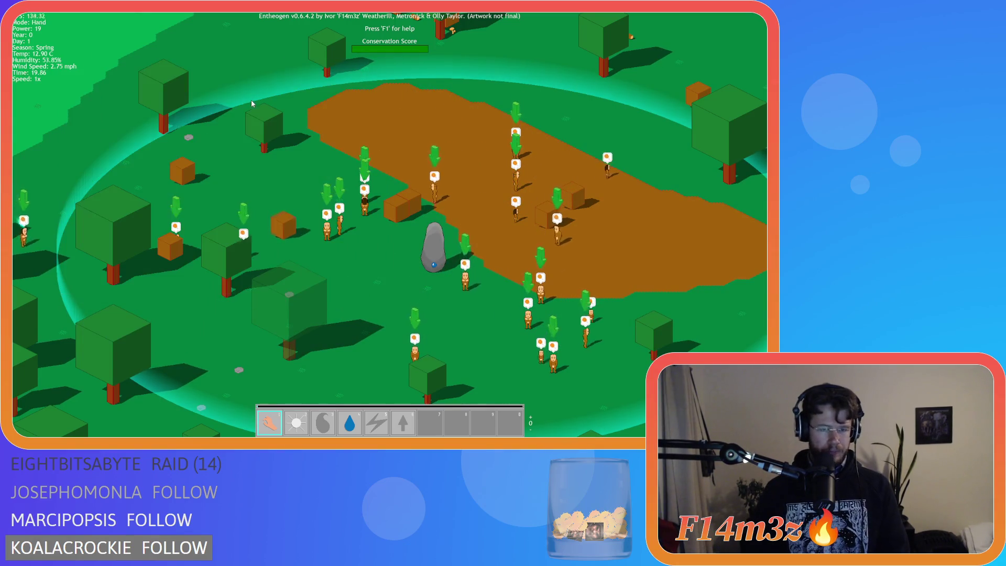
key(Escape)
key(Return)
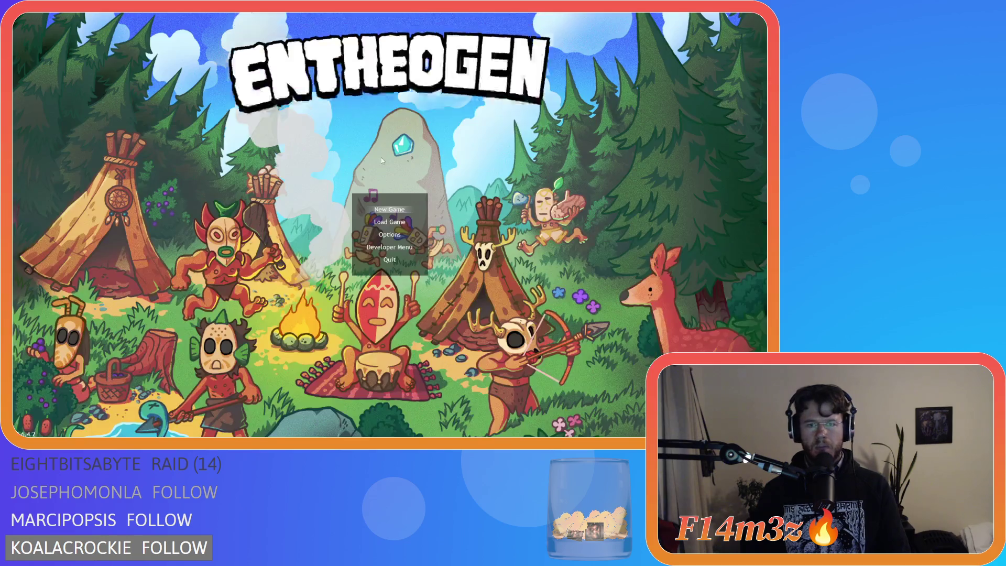
double_click(307, 192)
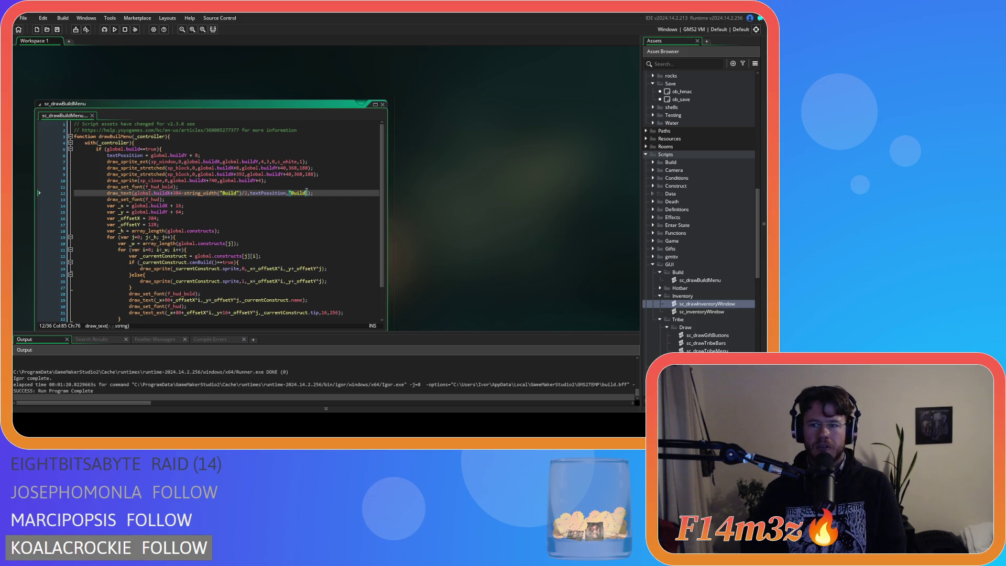
click(279, 224)
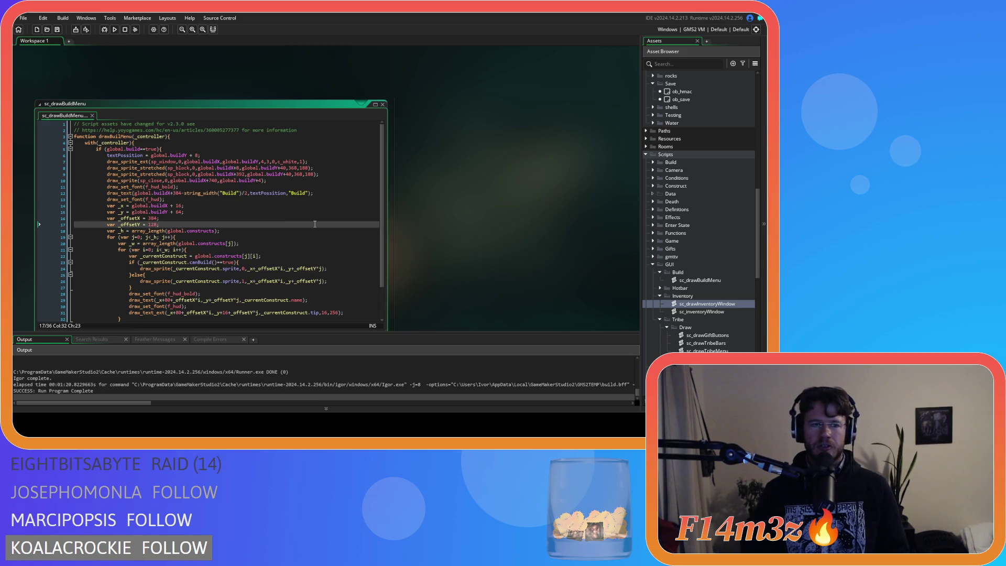
click(329, 198)
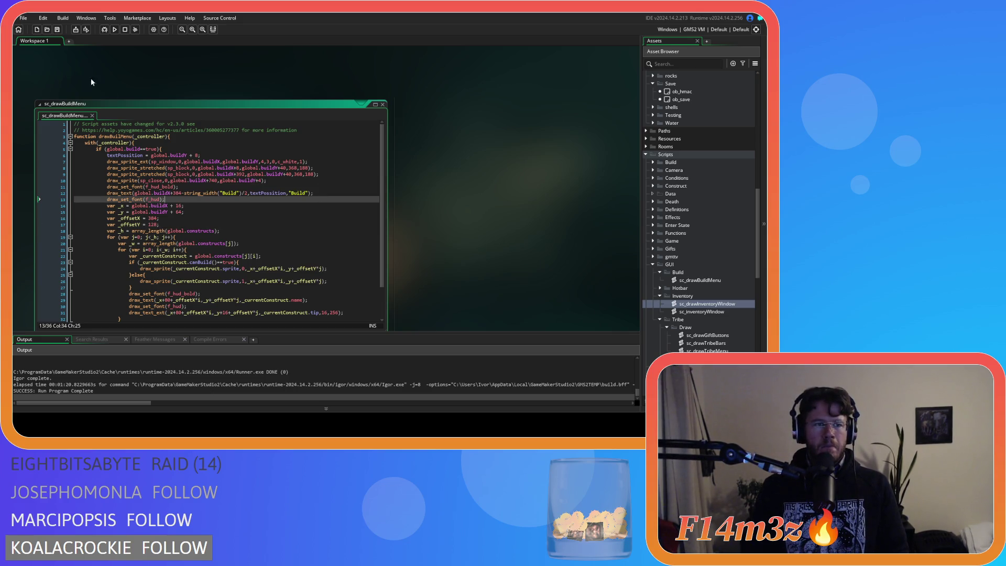
click(218, 219)
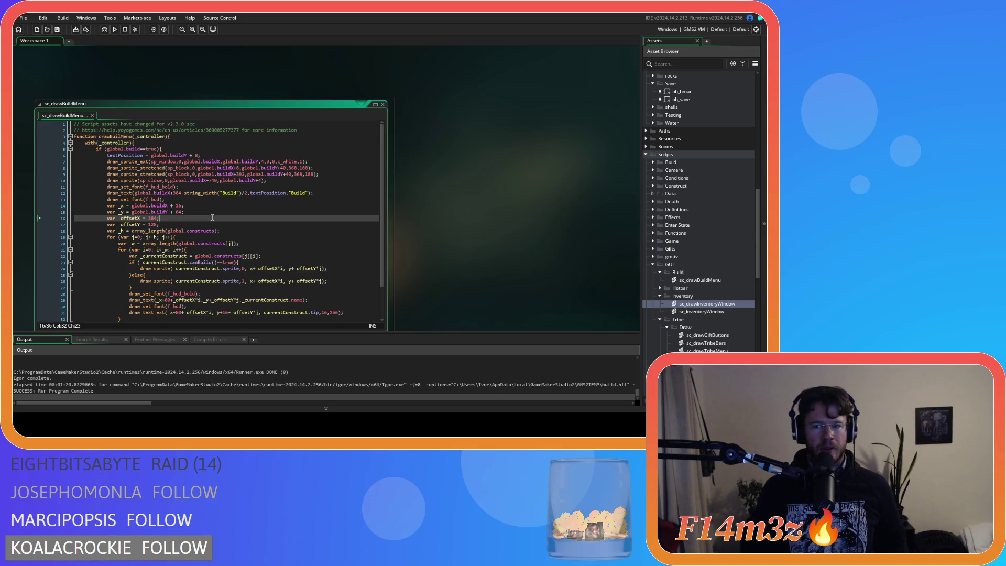
click(224, 227)
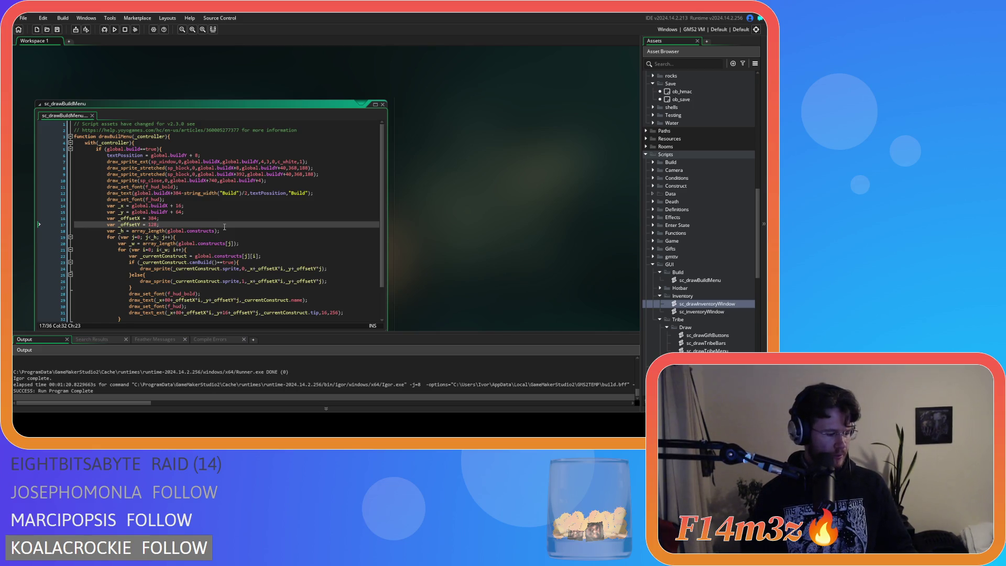
click(241, 216)
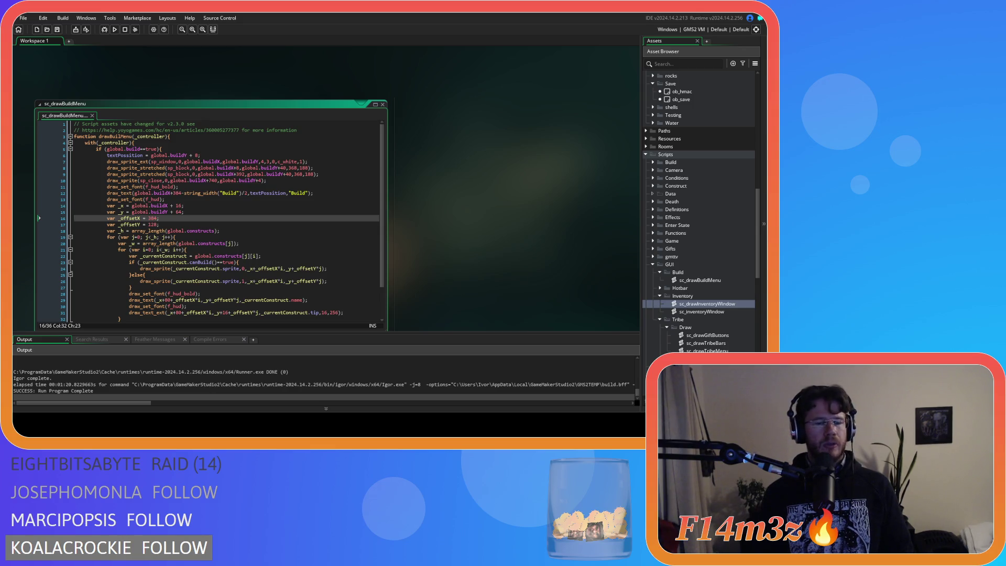
click(236, 226)
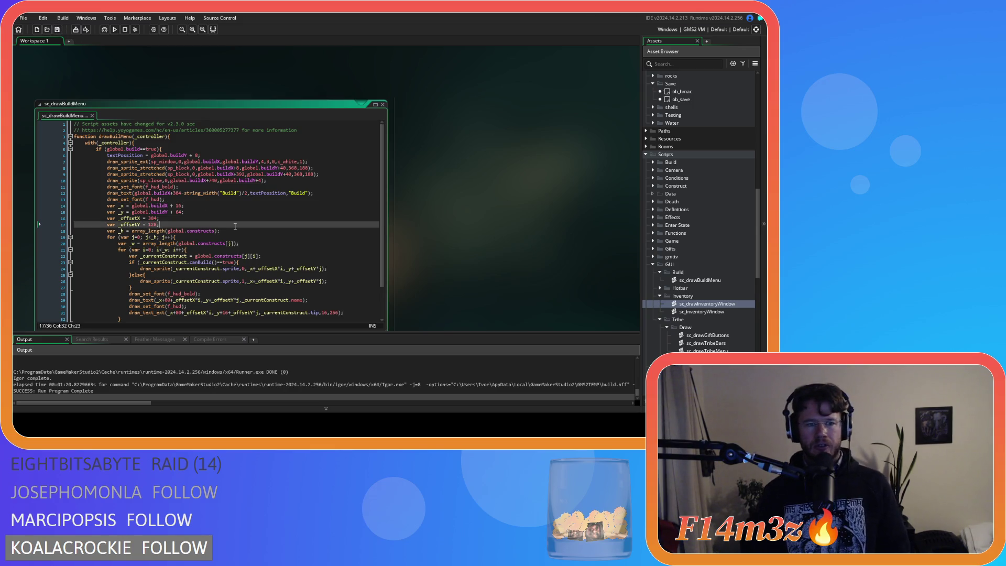
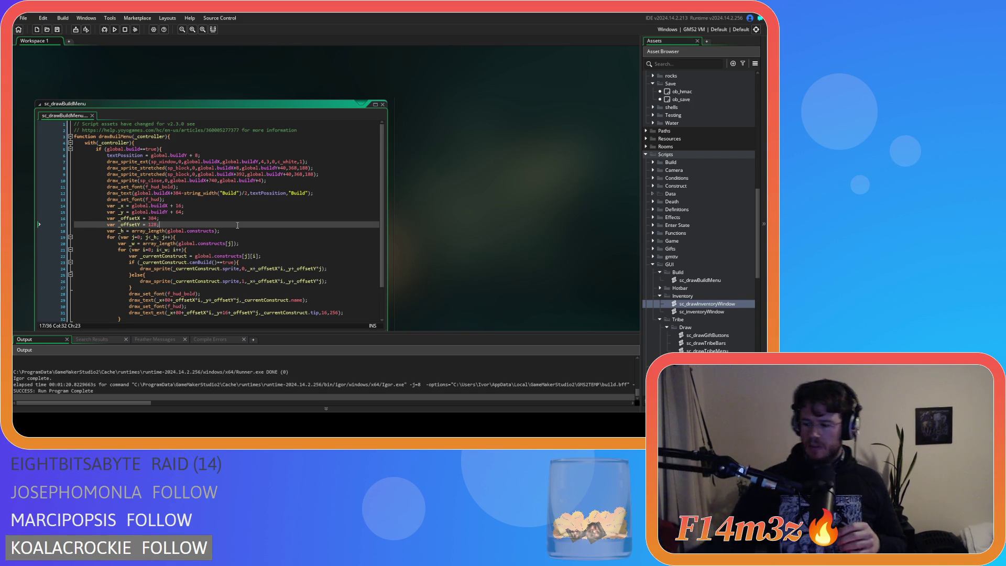
Select the panel height 188 on line 8 of sc_drawBuildMenu
click(252, 232)
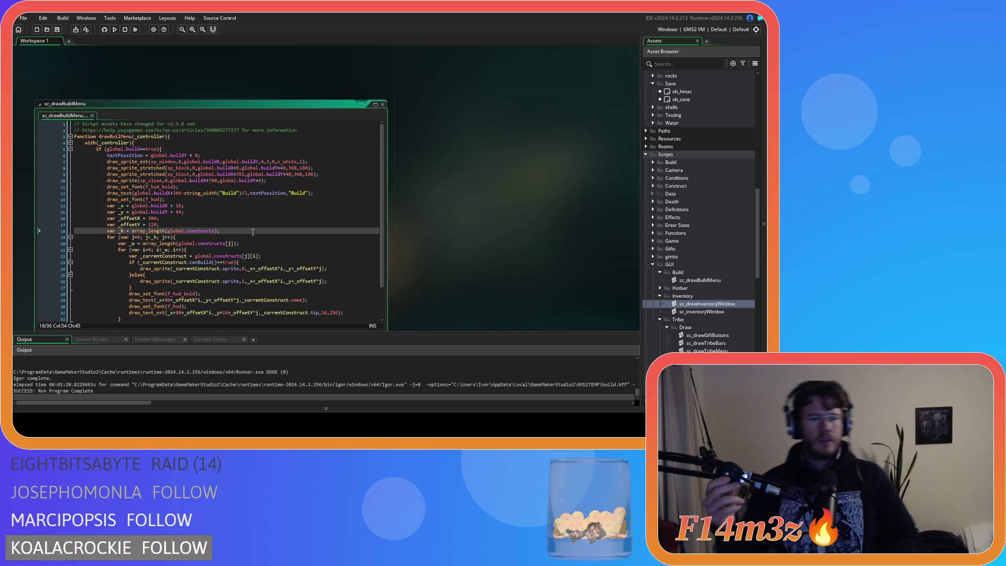
click(301, 174)
click(301, 168)
double_click(302, 168)
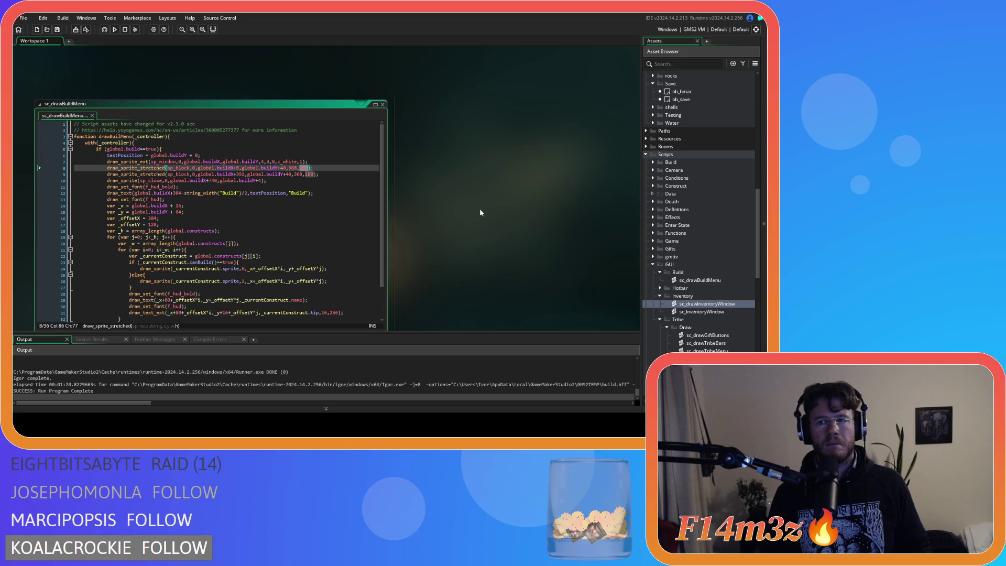
scroll(708, 219, up, 3)
scroll(709, 218, up, 1)
scroll(709, 218, up, 10)
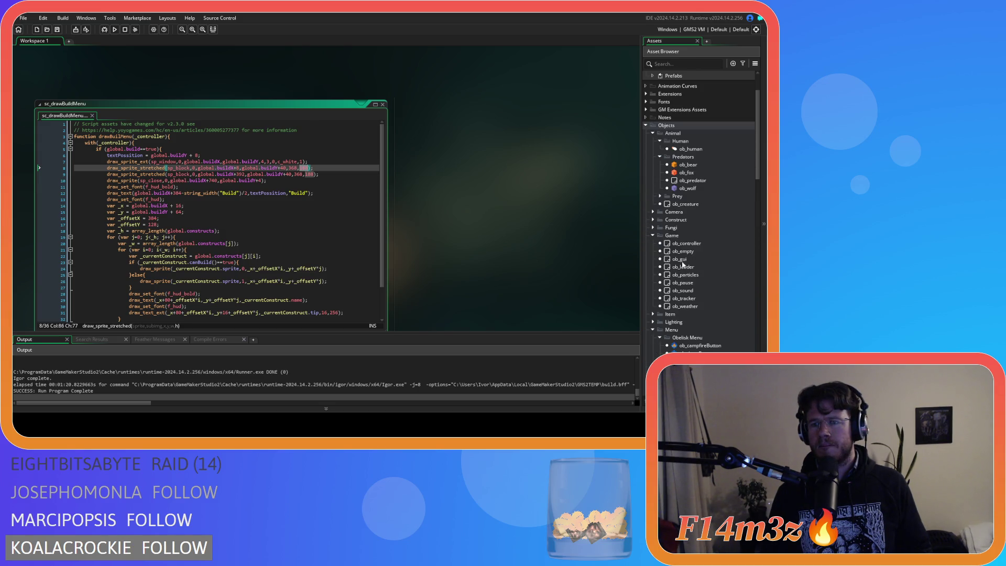
Check global.buildY's starting value in ob_gui, then return to sc_drawBuildMenu
double_click(681, 261)
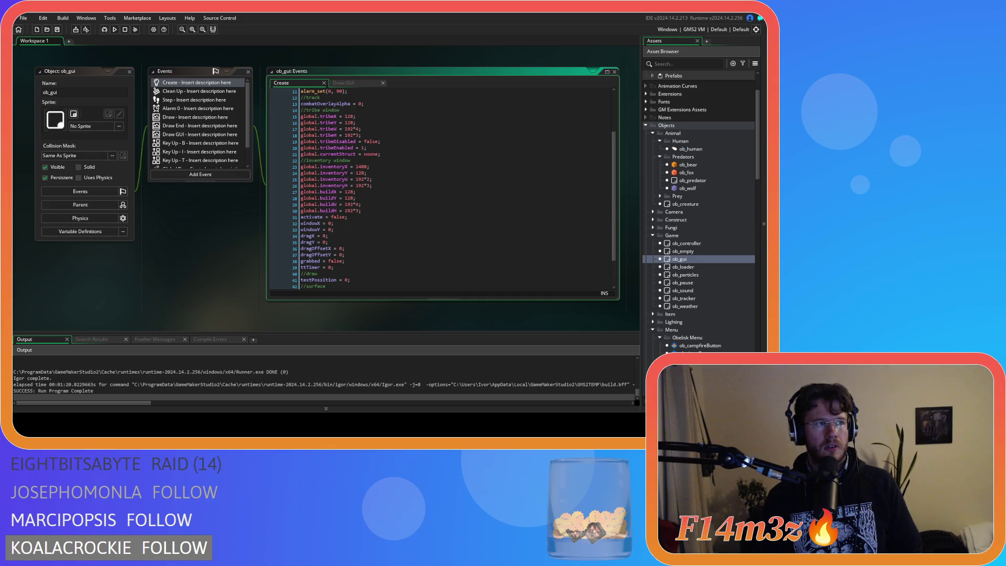
click(477, 198)
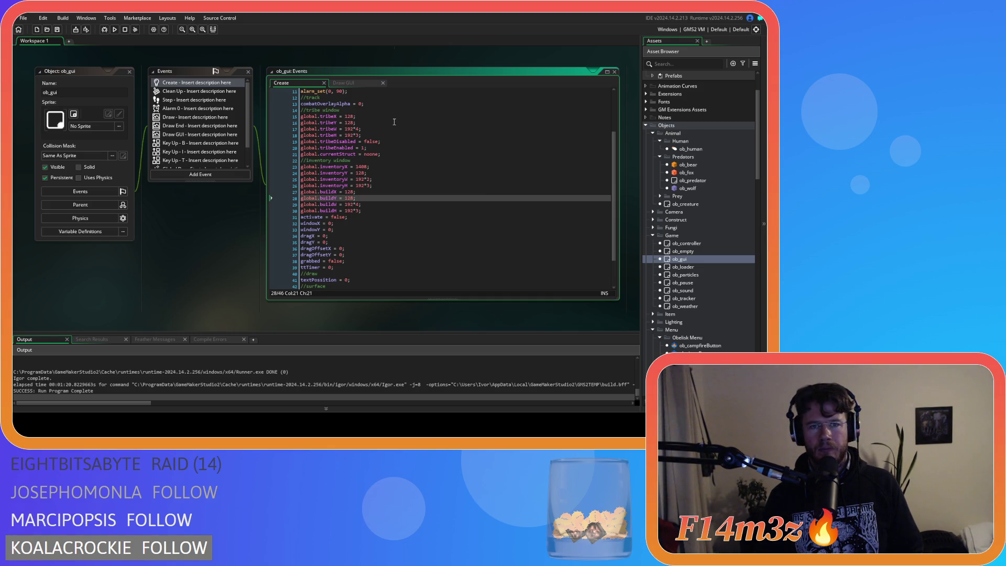
scroll(704, 236, down, 2)
scroll(701, 219, down, 10)
double_click(702, 248)
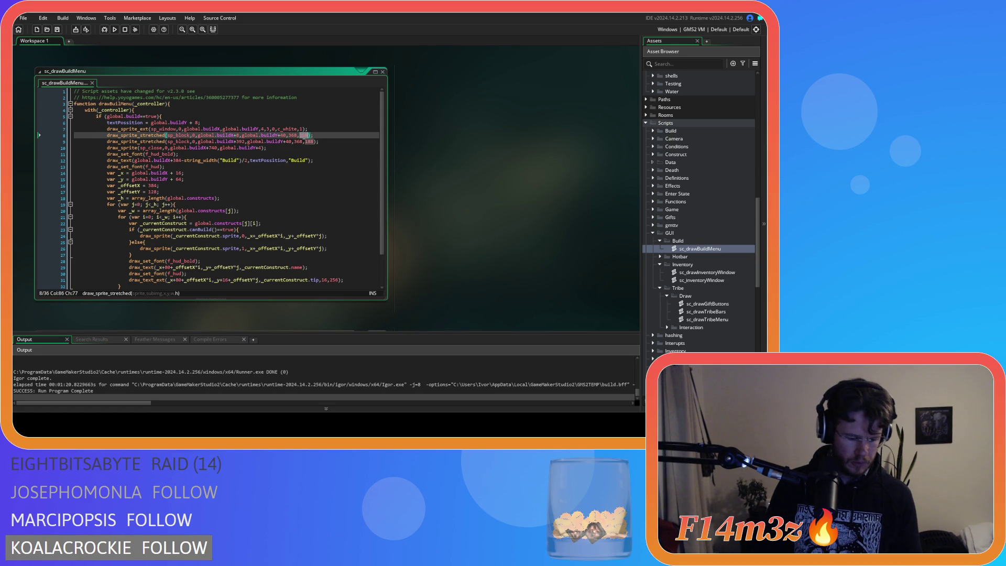
Set the panel height on lines 8 and 9 to 536 and run the game to its Build menu
text(536)
double_click(309, 141)
text(536)
key(F5)
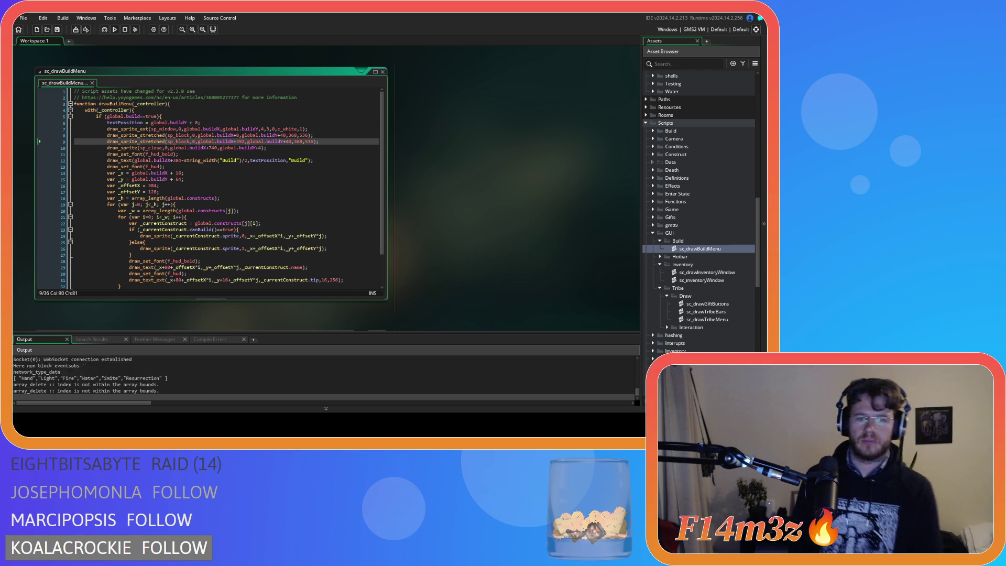
key(alt+Tab)
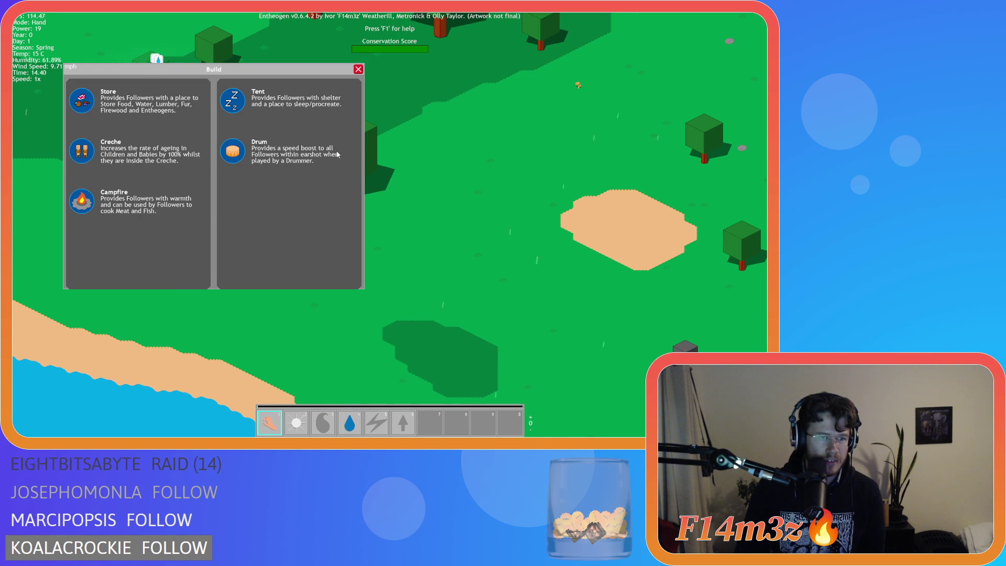
Close the running game with Escape to get back to sc_drawBuildMenu
key(Escape)
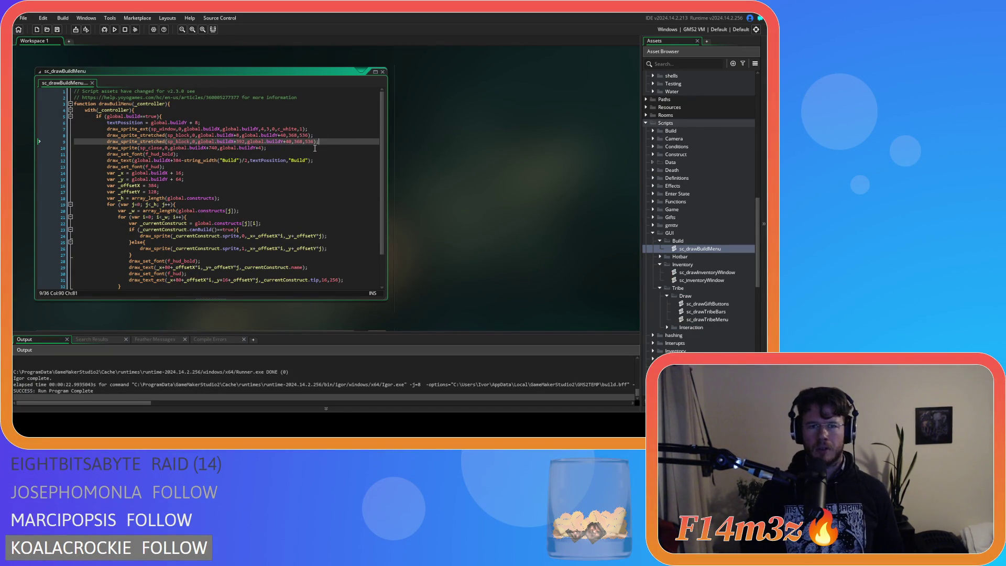
Change the panel height on lines 8 and 9 from 536 to 528 and relaunch with F5
key(Left)
key(Left)
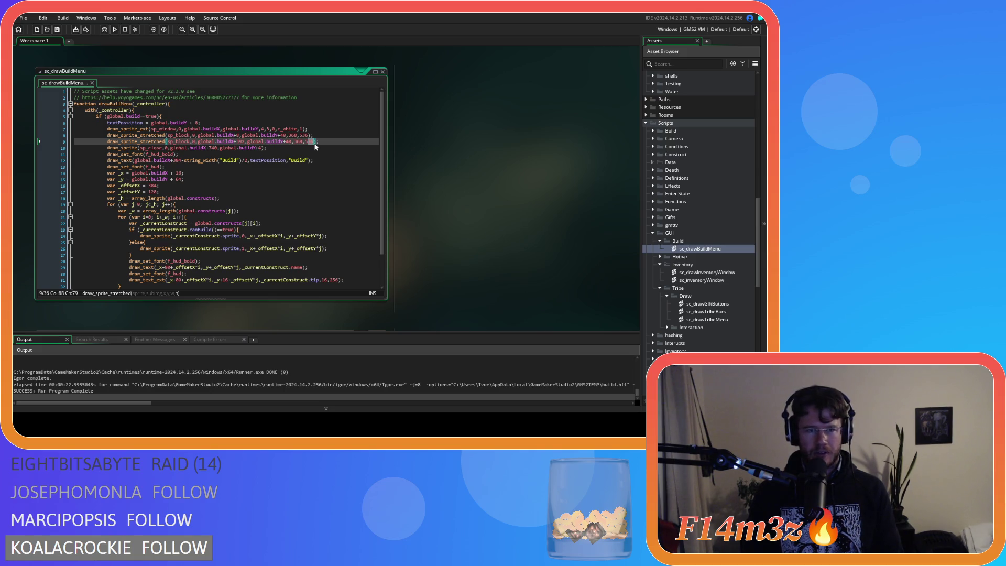
text(28)
key(Up)
key(shift+Left)
key(shift+Left)
text(28)
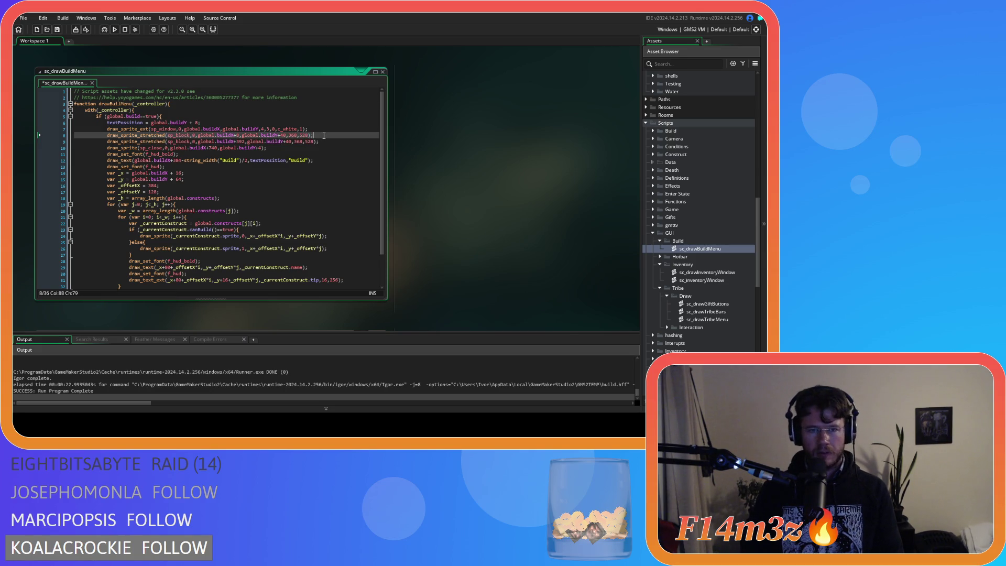
key(F5)
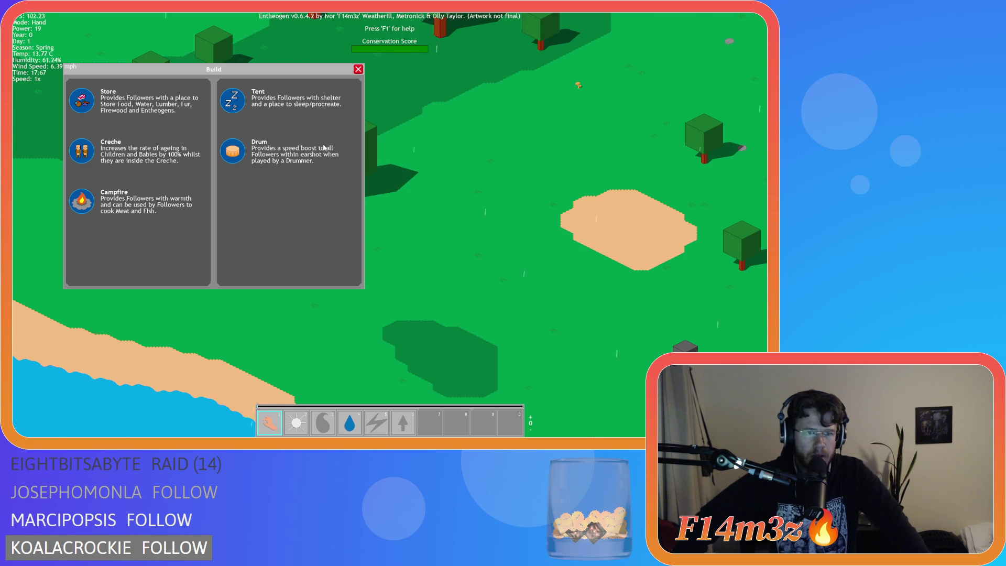
Quit the game by confirming the quit prompt and closing its window
key(Escape)
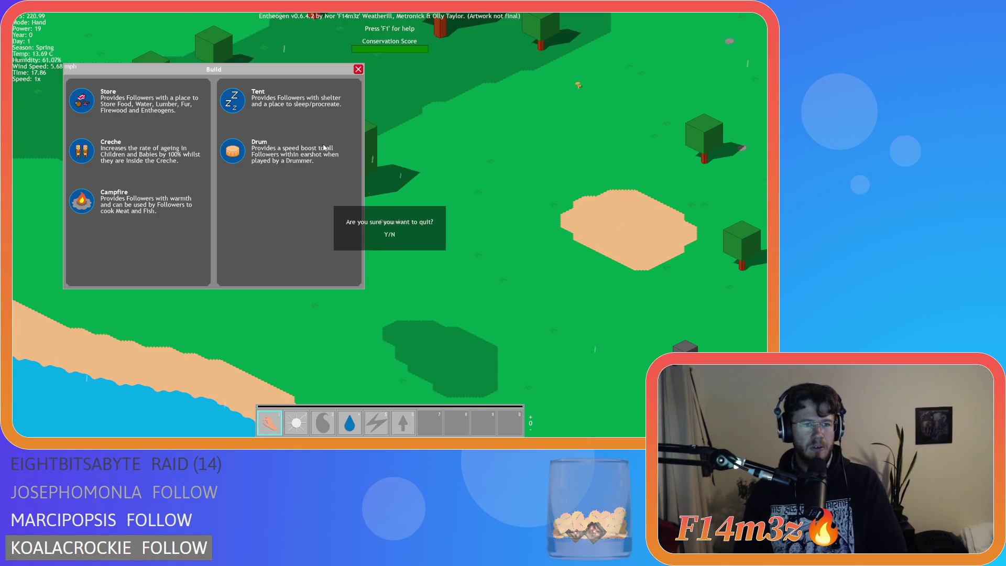
key(Return)
key(alt+F4)
scroll(231, 188, down, 2)
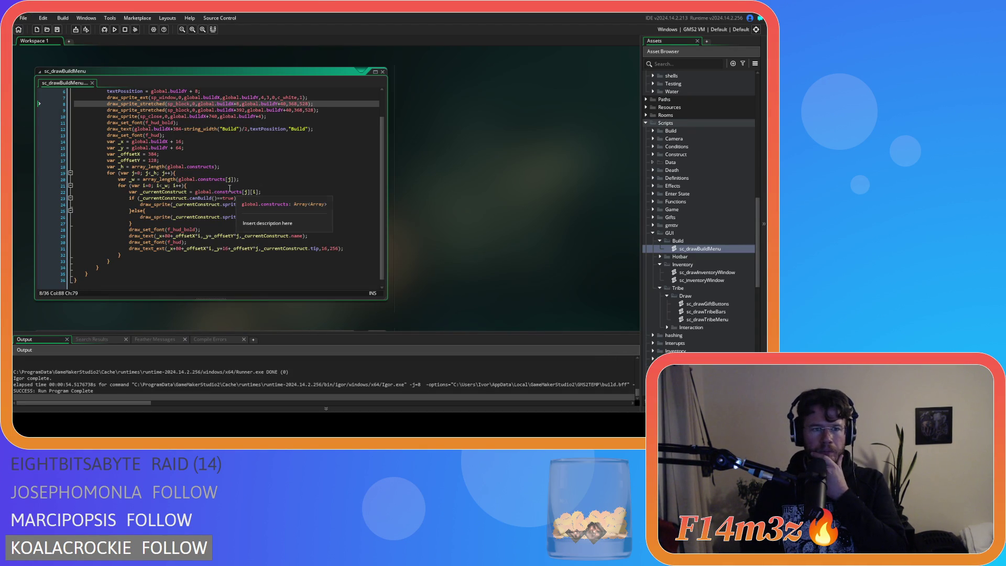
Change line 14's x offset from 16 to 24 (global.buildX + 24) and relaunch the game
double_click(179, 142)
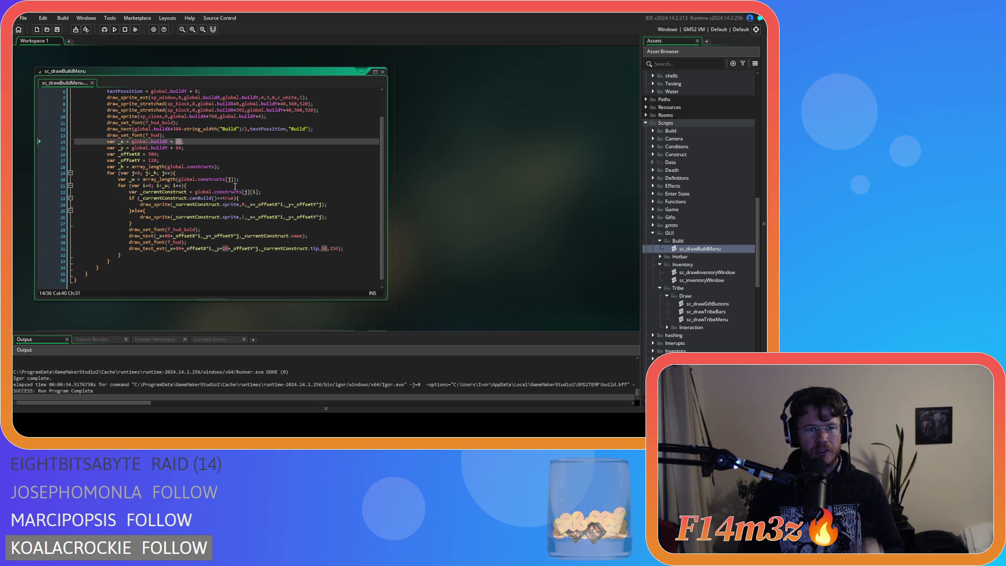
text(24)
key(F5)
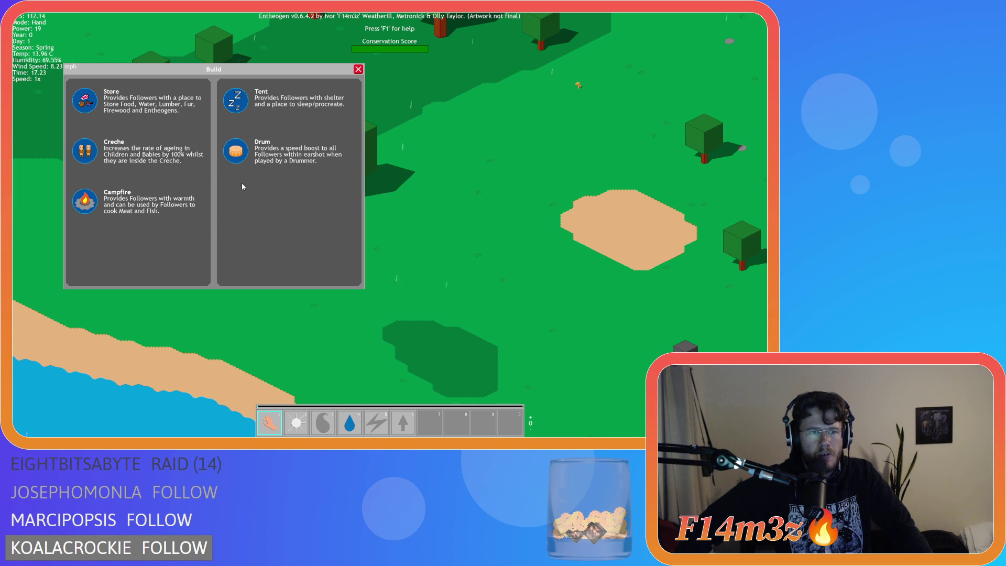
Close the game and change the y offset on line 15 from 64 to 56
key(alt+F4)
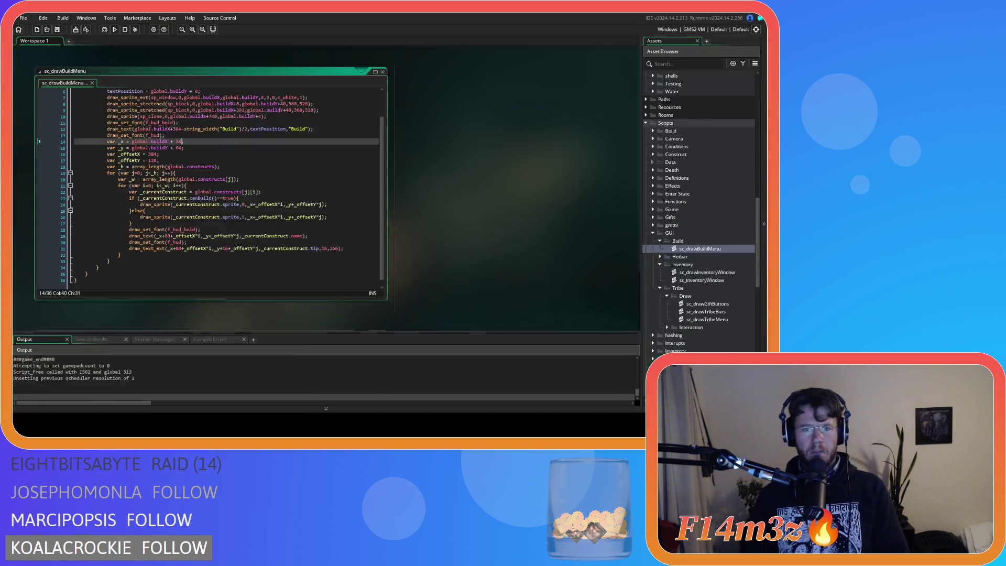
double_click(178, 149)
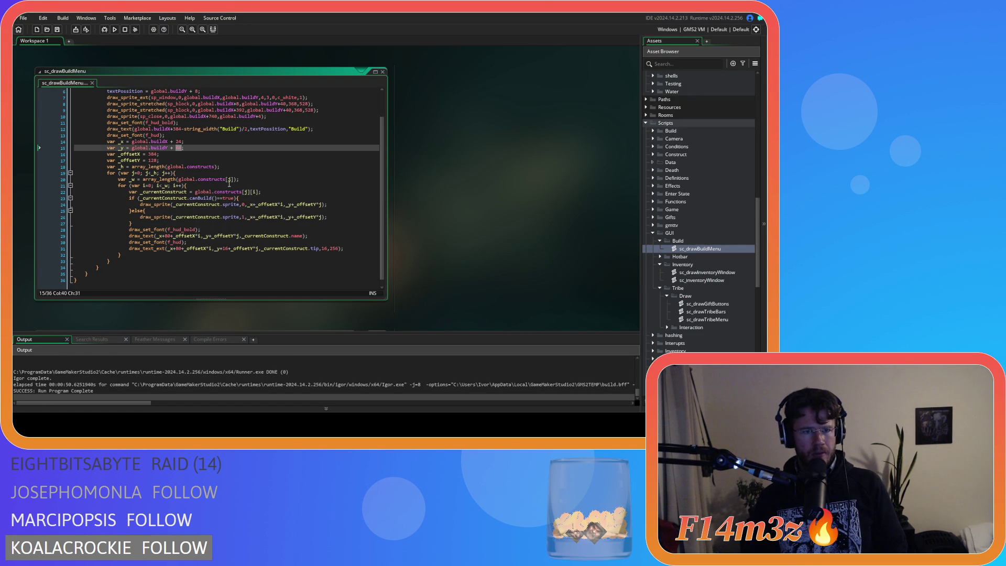
text(56)
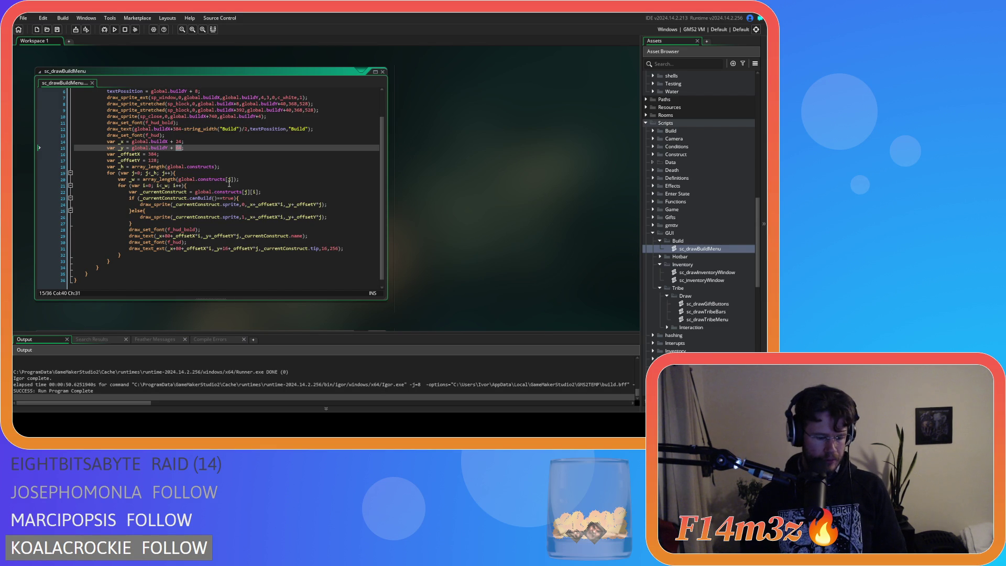
Relaunch the game, view the Build panel, and bring up the quit prompt
key(F5)
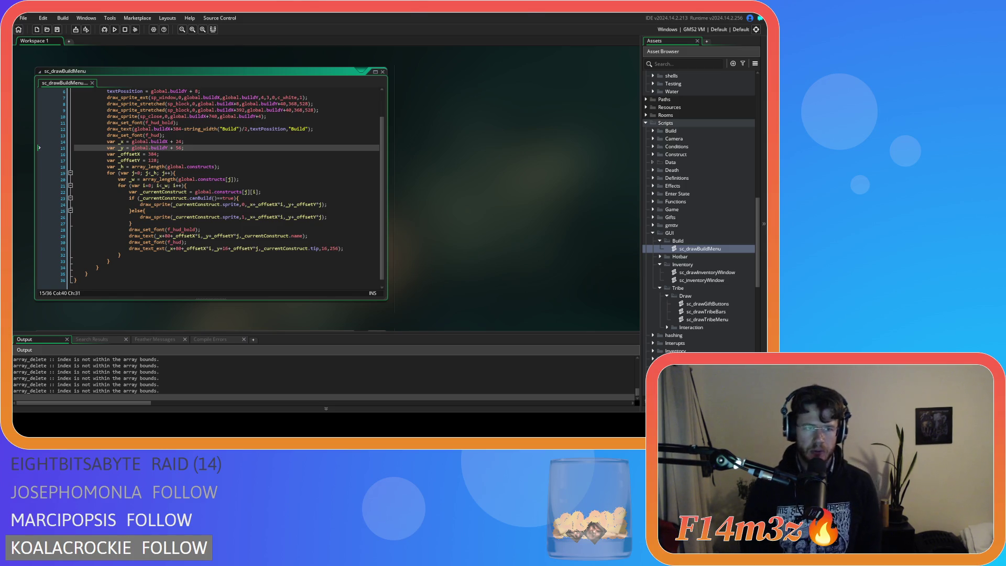
key(alt+Tab)
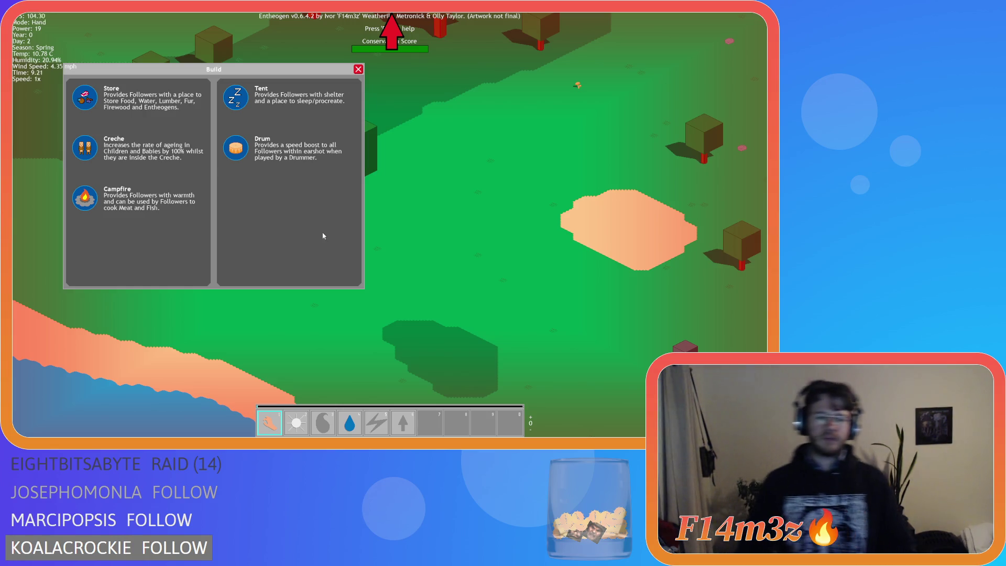
key(Escape)
Confirm quitting the game and close all open editor windows
key(y)
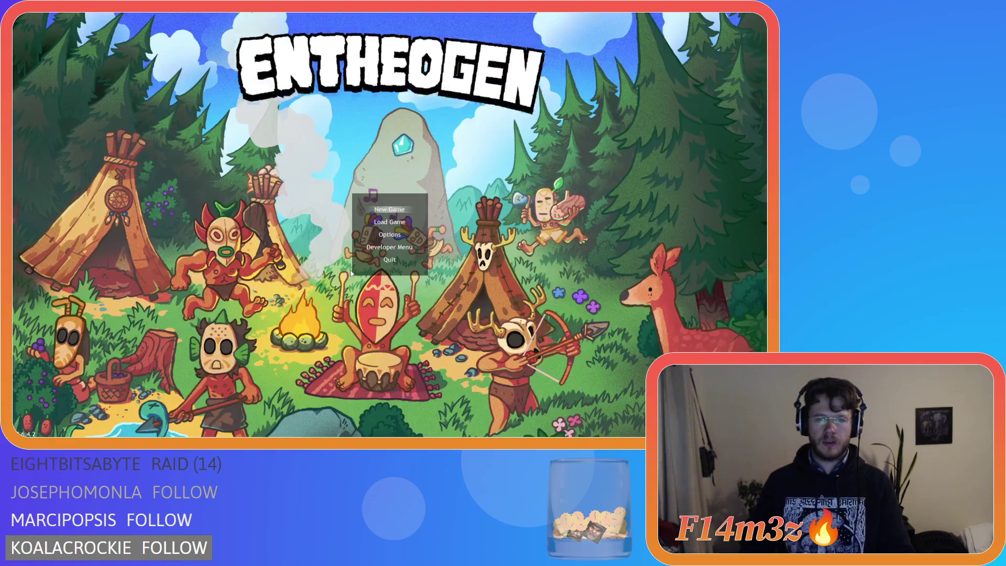
right_click(448, 221)
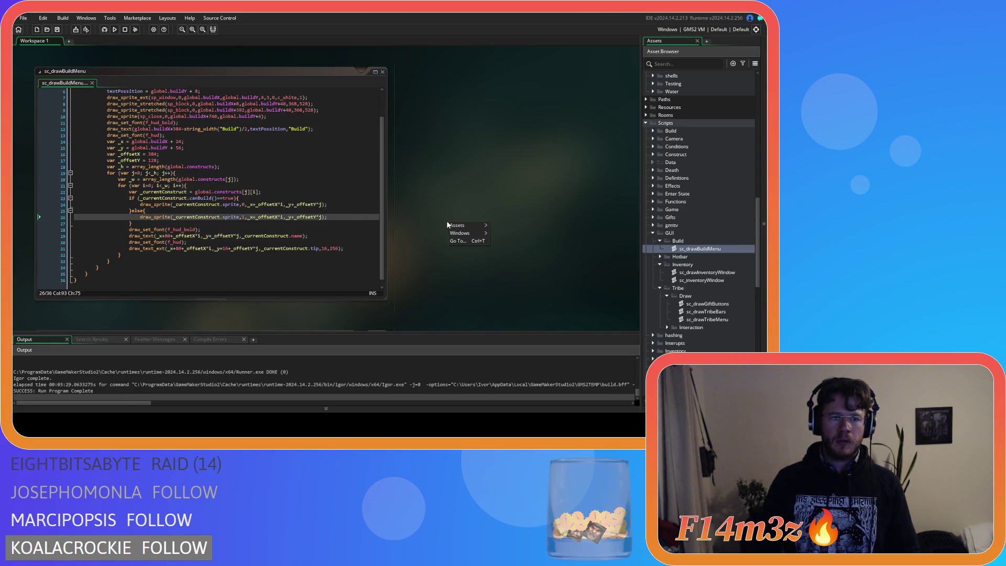
mouse_move(474, 233)
click(511, 267)
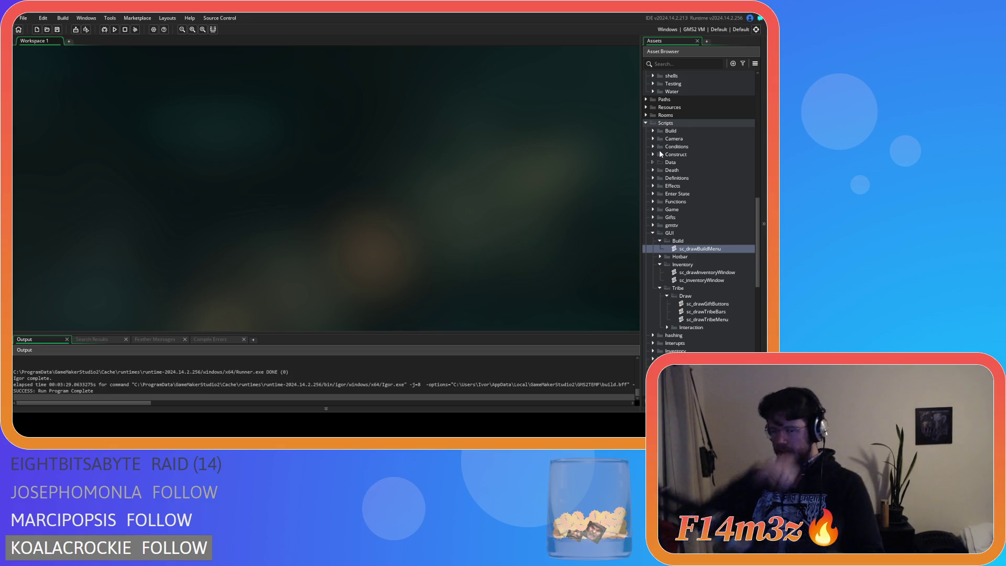
Open ob_pause's Step event code at the inventory check on line 41
scroll(680, 174, up, 10)
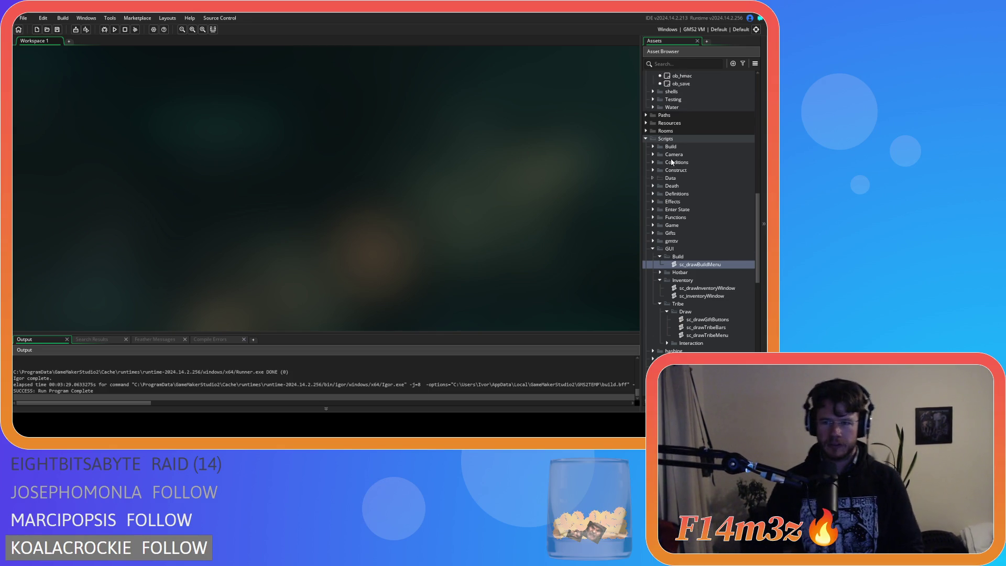
scroll(698, 228, up, 5)
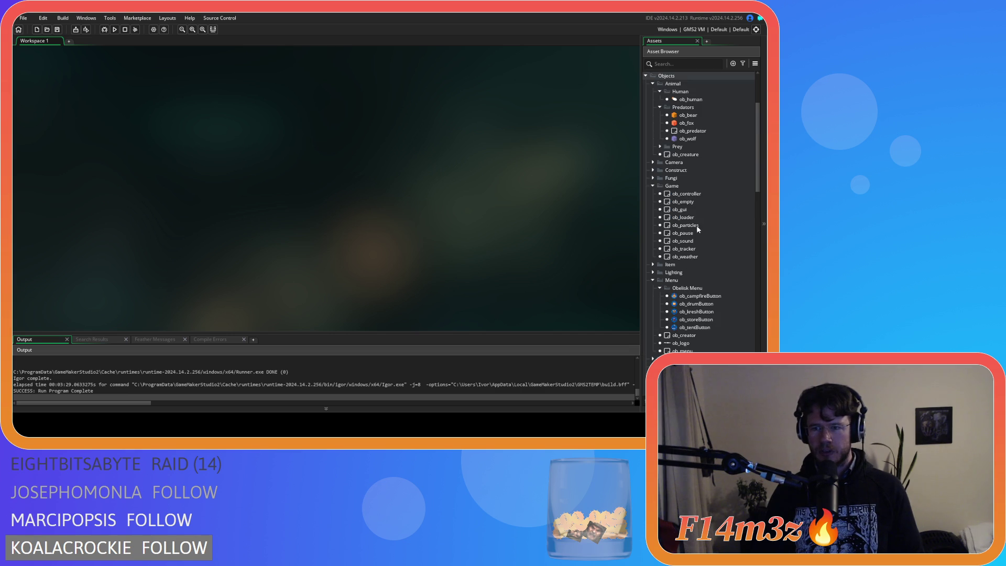
double_click(702, 232)
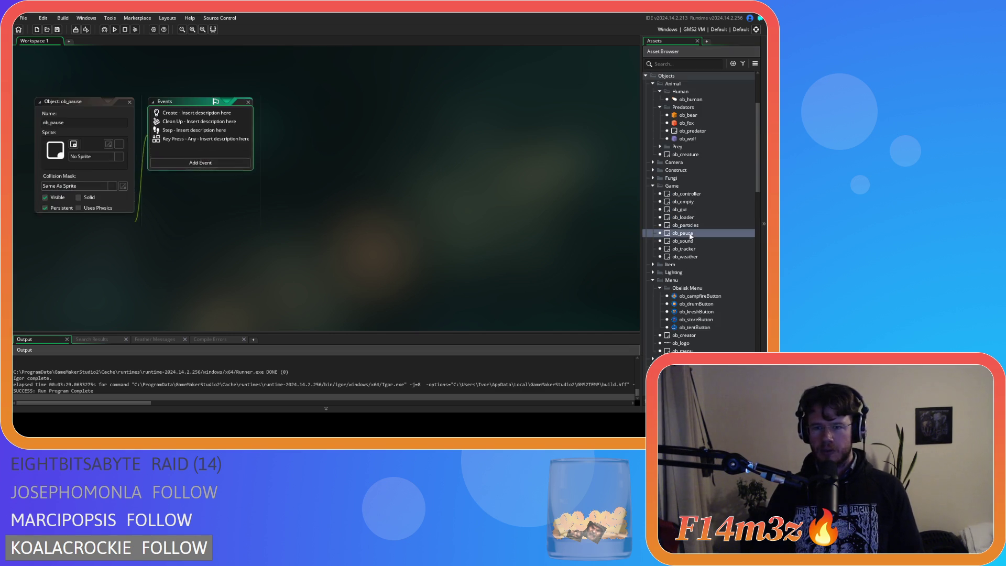
double_click(187, 132)
scroll(463, 231, down, 12)
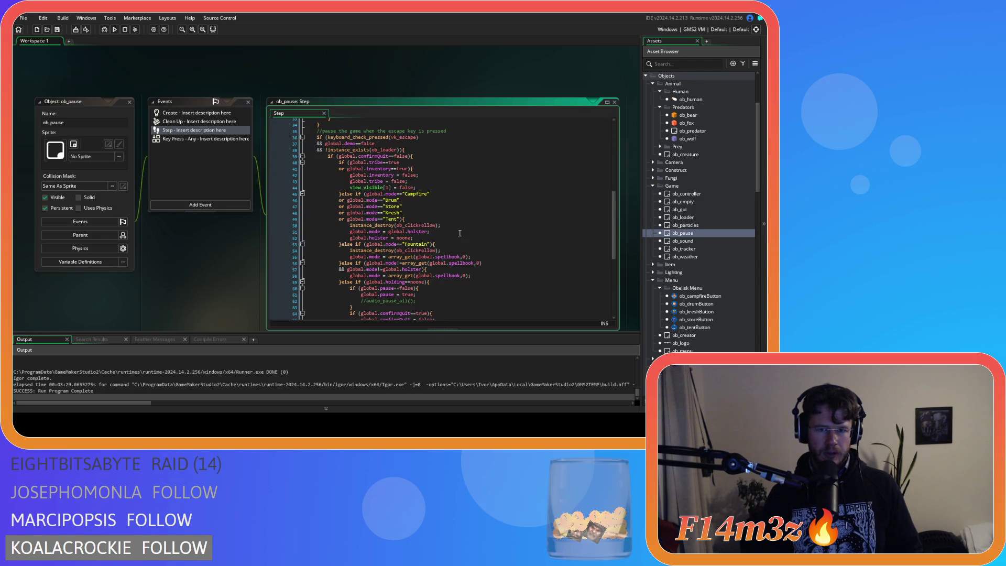
click(470, 190)
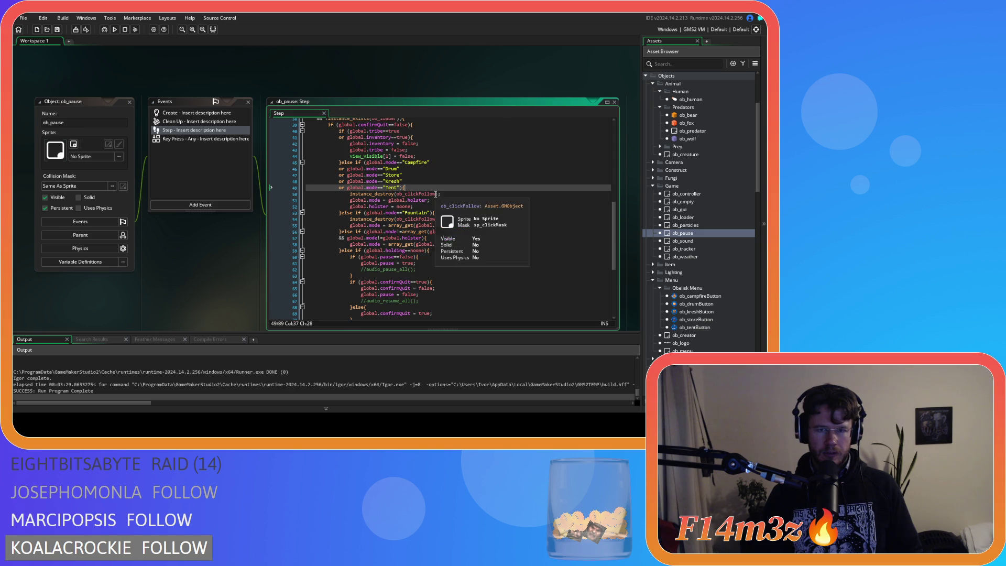
scroll(449, 204, up, 2)
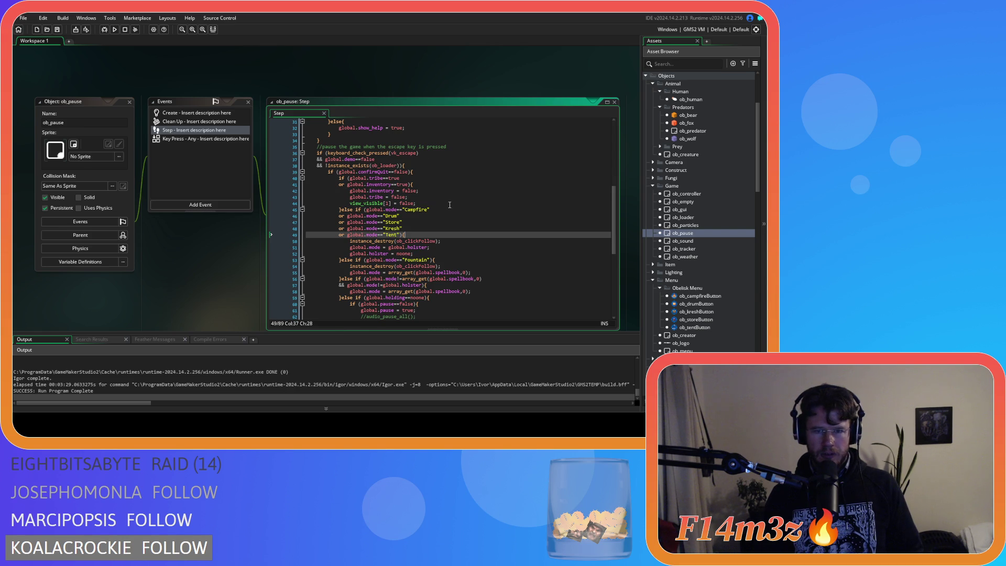
click(421, 184)
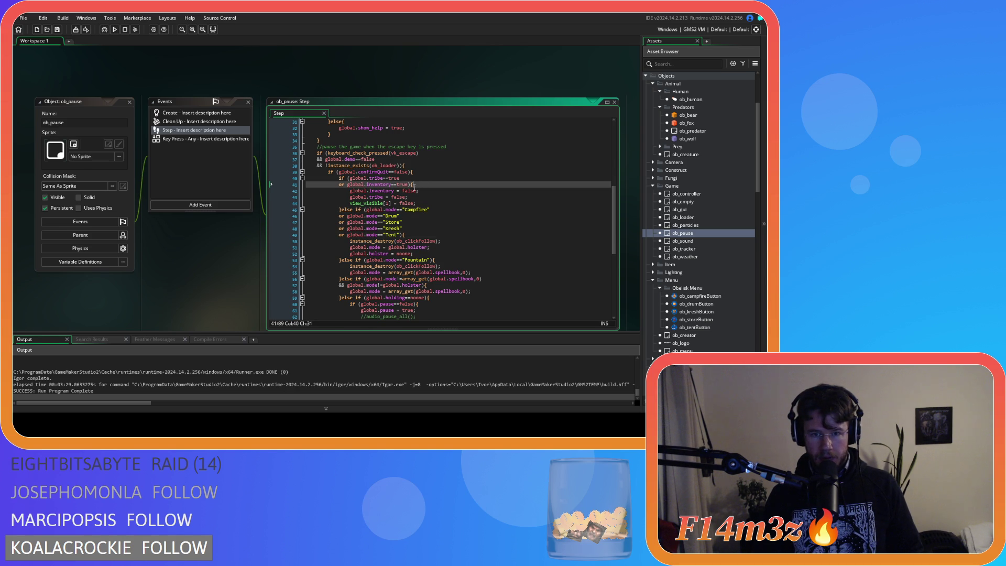
click(387, 184)
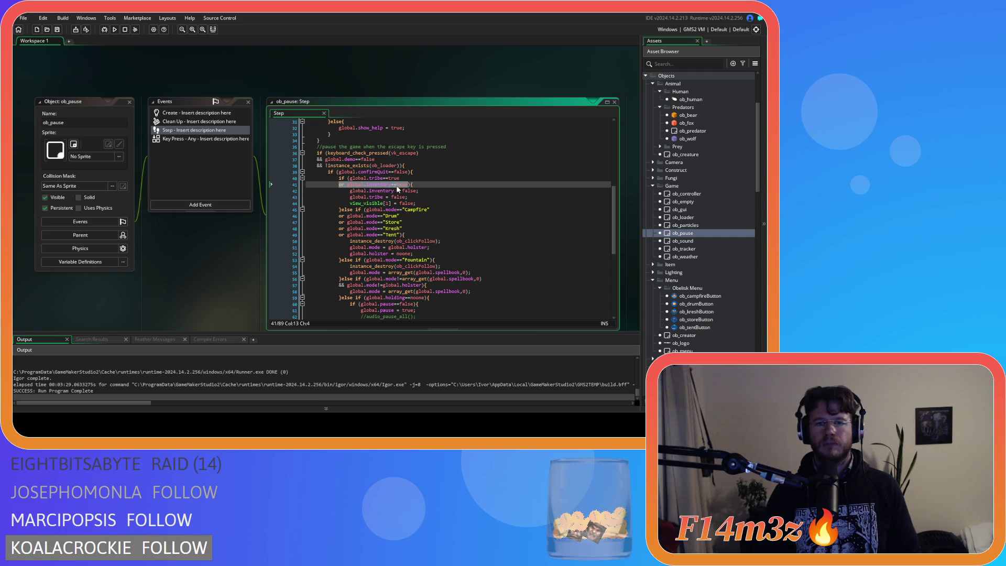
Add an 'or global.build==true' condition below the inventory check
key(Return)
text(or global.inventory==b)
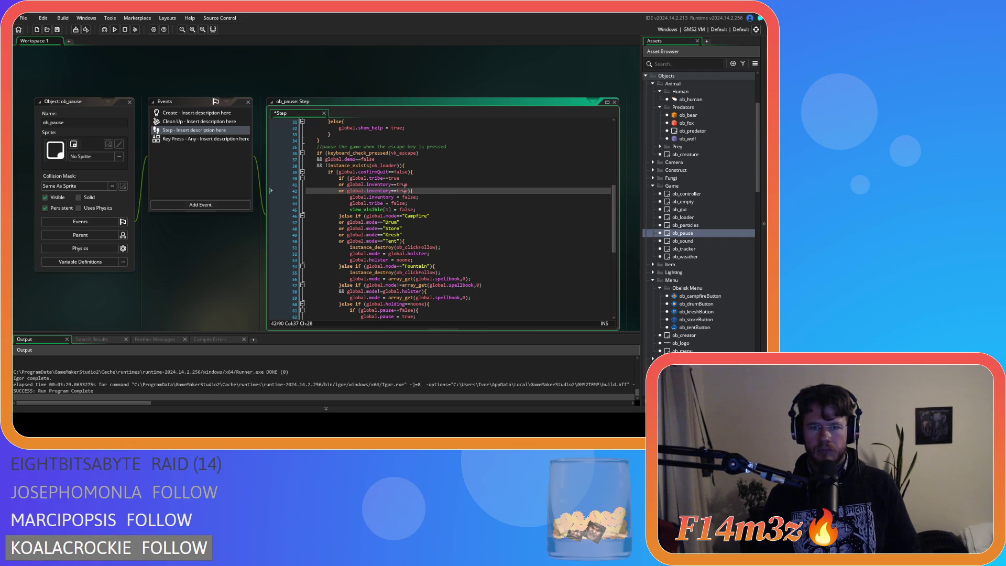
text(uild)
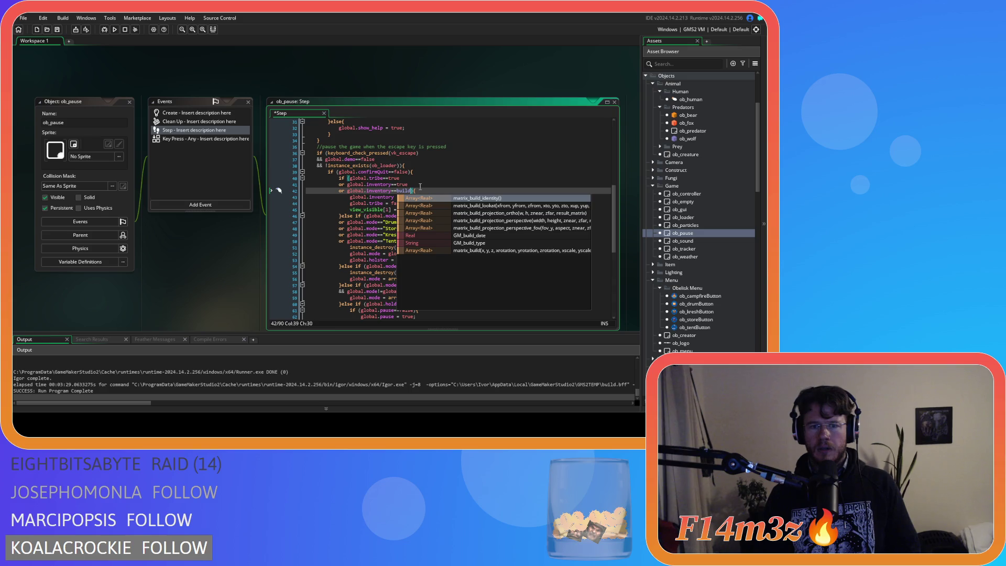
key(ctrl+z)
double_click(373, 190)
text(build)
Add a 'global.build = false;' reset line, save the Step code, and close the editors
click(409, 203)
key(ctrl+d)
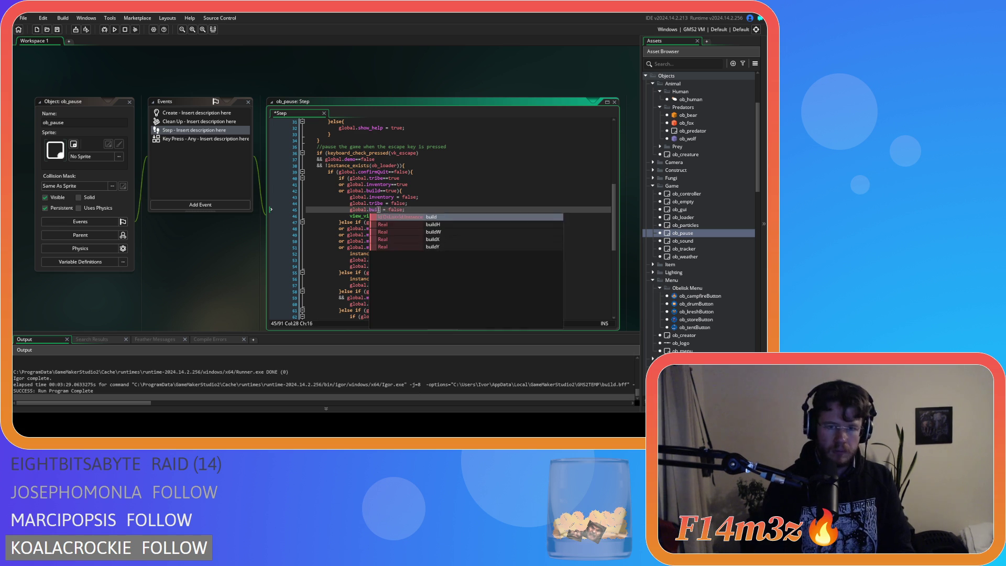
key(ctrl+z)
key(ctrl+w)
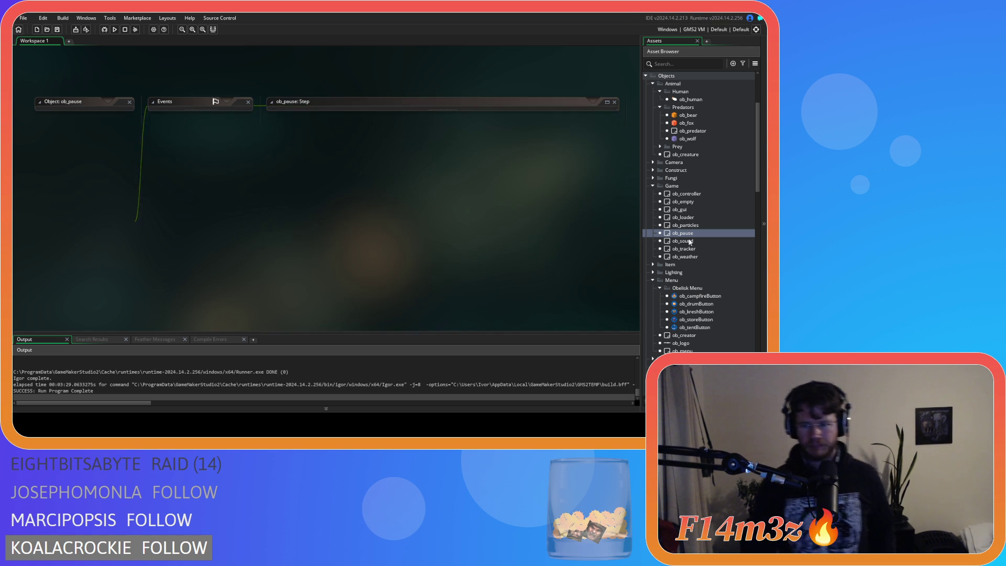
Collapse the Animal, Obelisk Menu, Menu and Save asset folders
click(653, 84)
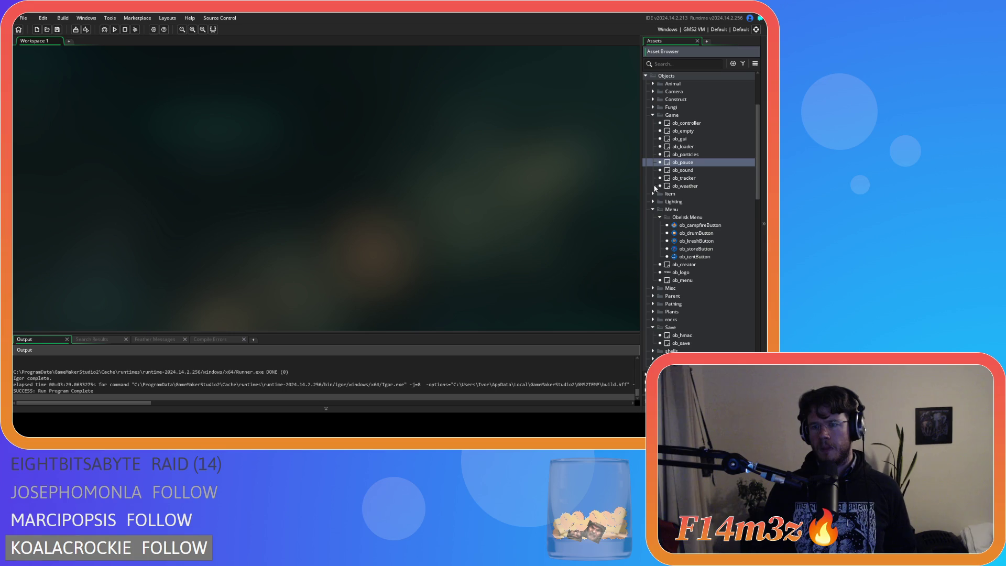
click(659, 217)
click(653, 209)
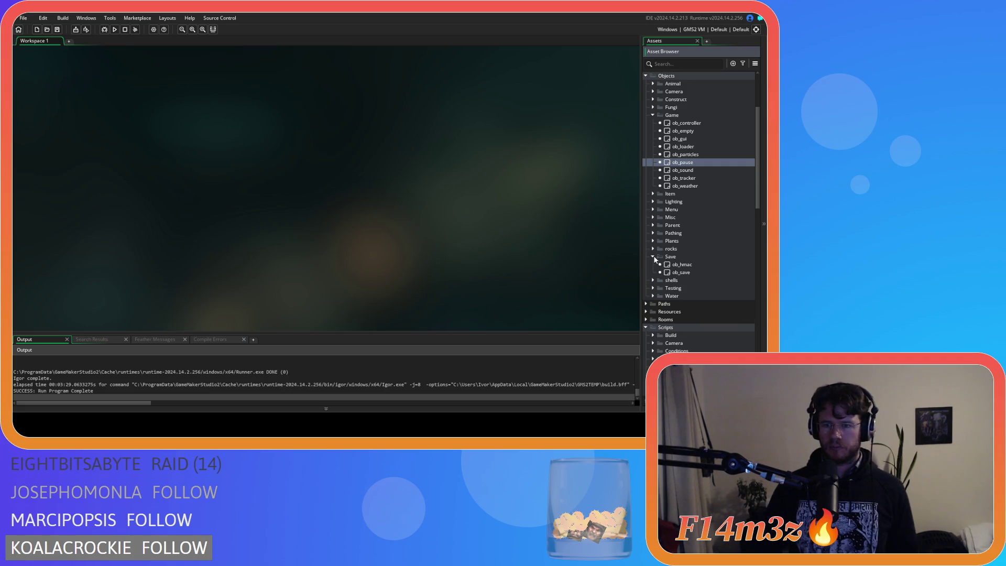
click(653, 256)
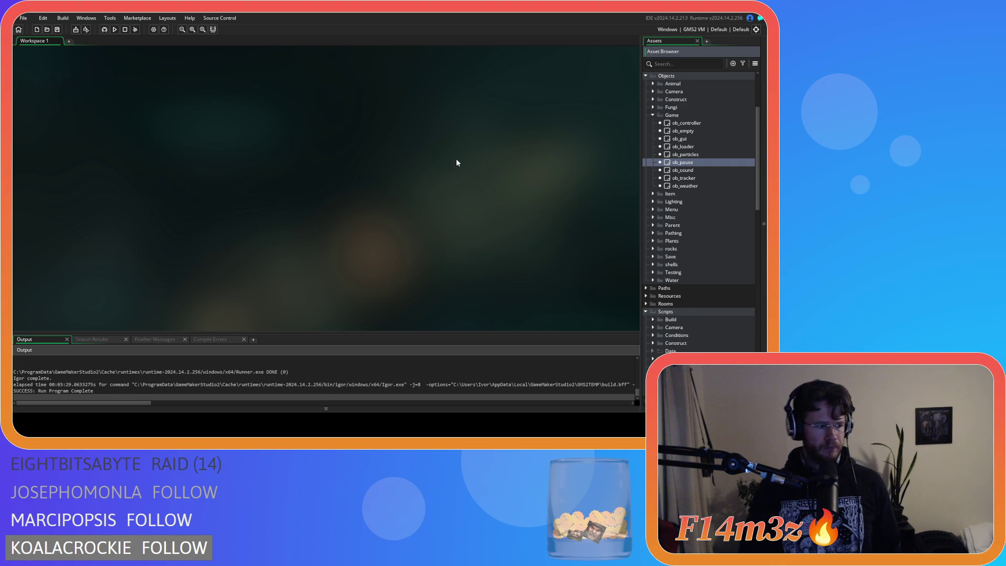
scroll(680, 160, down, 8)
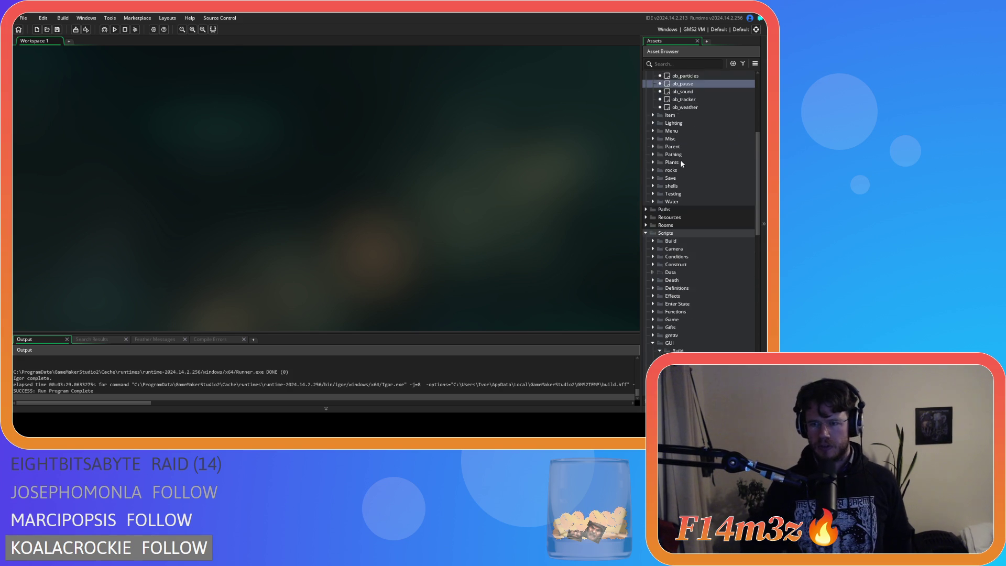
scroll(661, 200, down, 1)
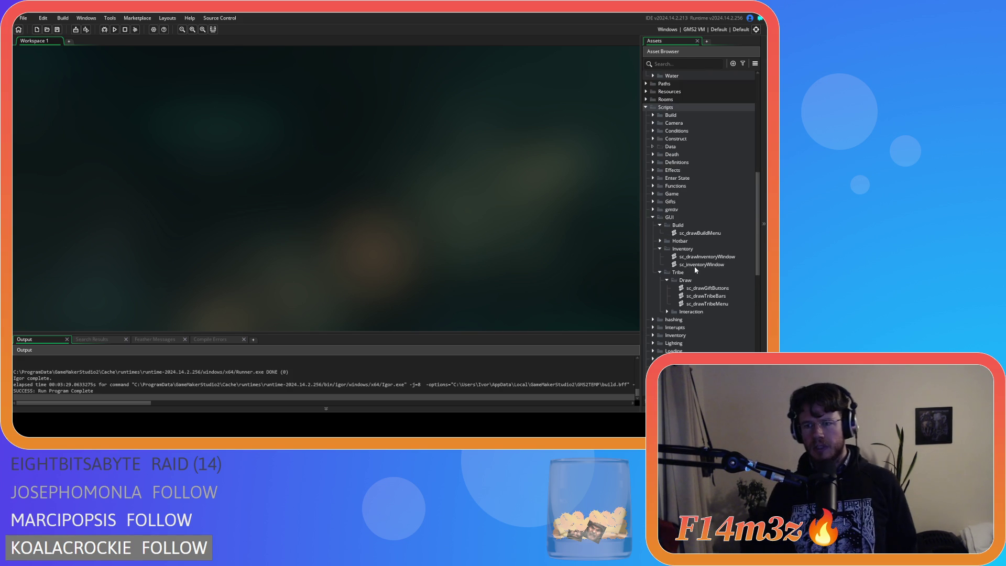
Duplicate sc_drawBuildMenu and rename the copy to sc_BuildMenu
click(700, 233)
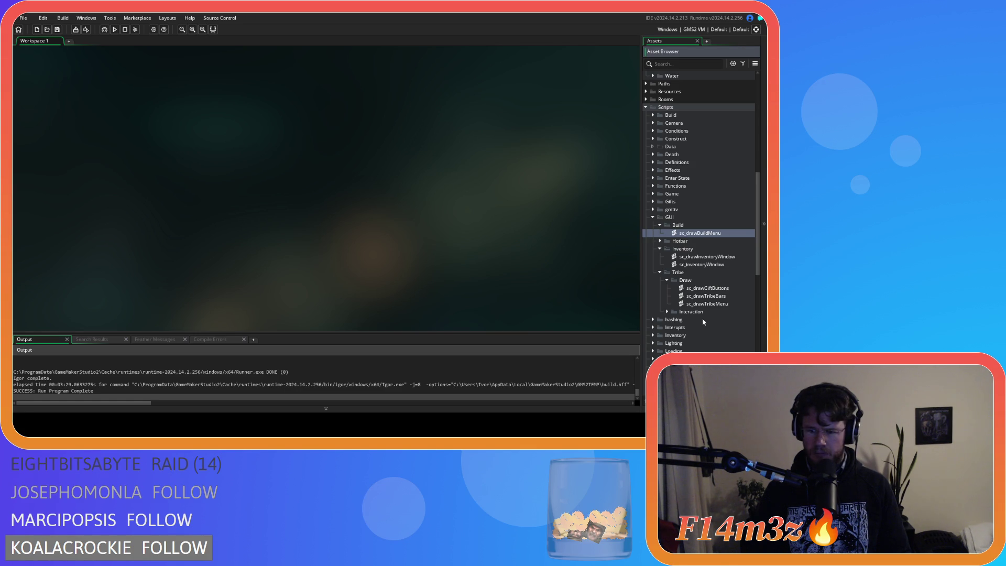
key(ctrl+d)
key(Return)
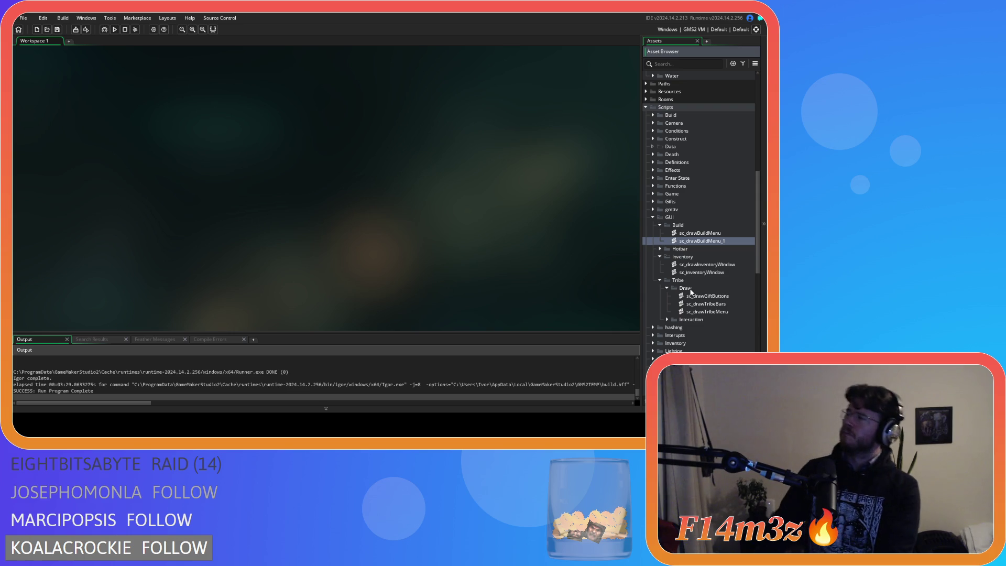
key(F2)
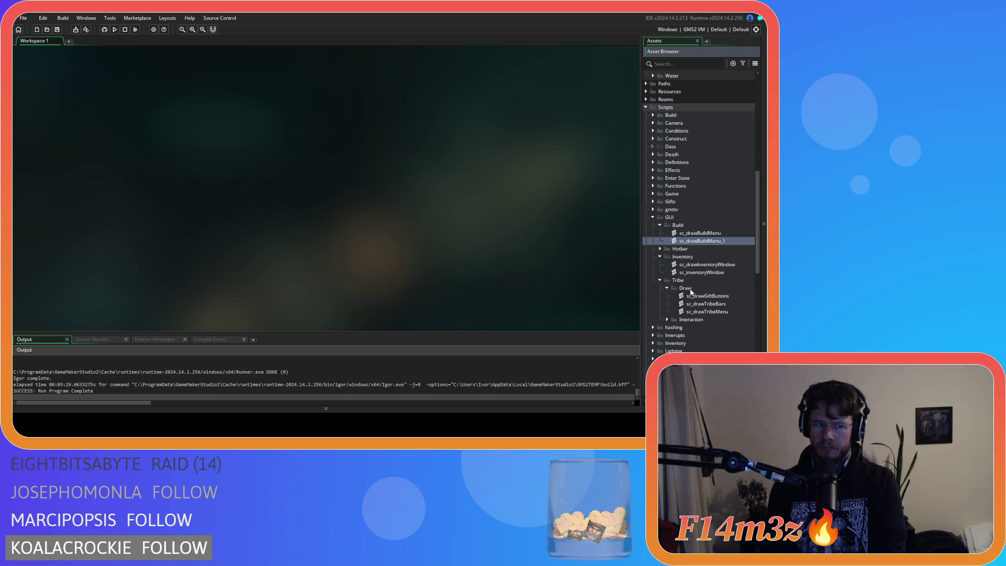
key(BackSpace)
key(BackSpace)
click(693, 240)
key(BackSpace)
key(BackSpace)
key(BackSpace)
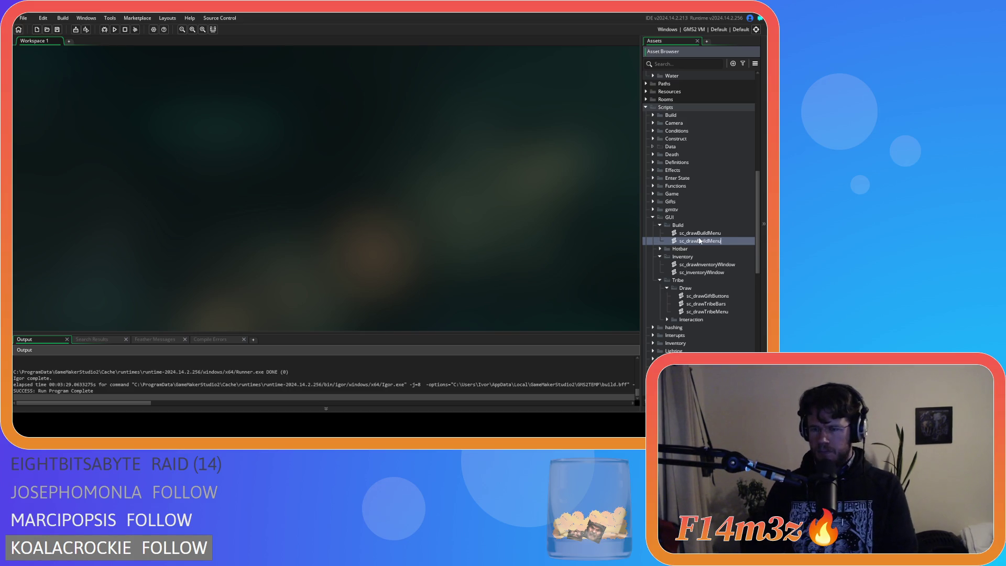
key(Return)
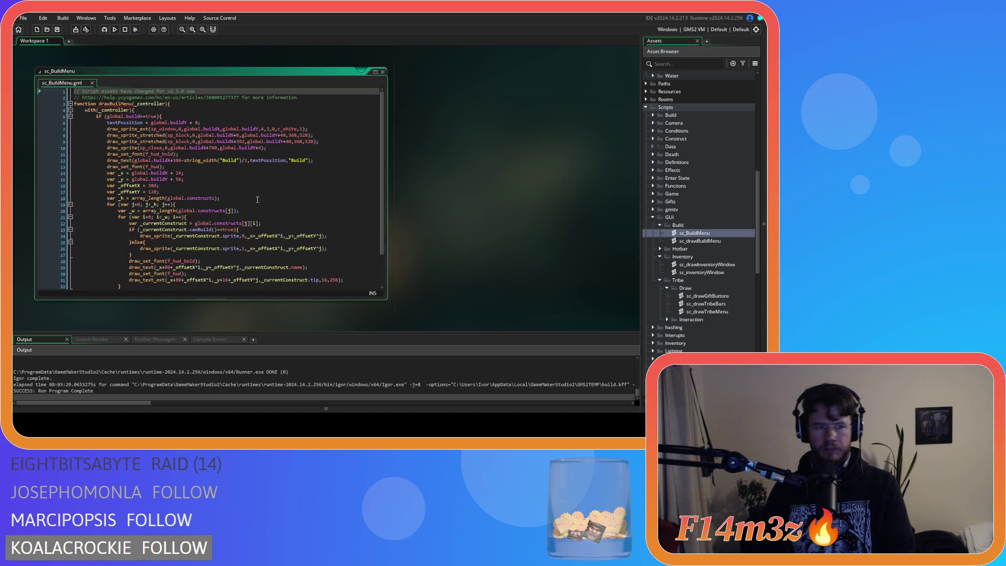
Rename the function in sc_BuildMenu to BuildMenu, comparing against sc_drawBuildMenu
click(109, 103)
key(BackSpace)
key(BackSpace)
key(BackSpace)
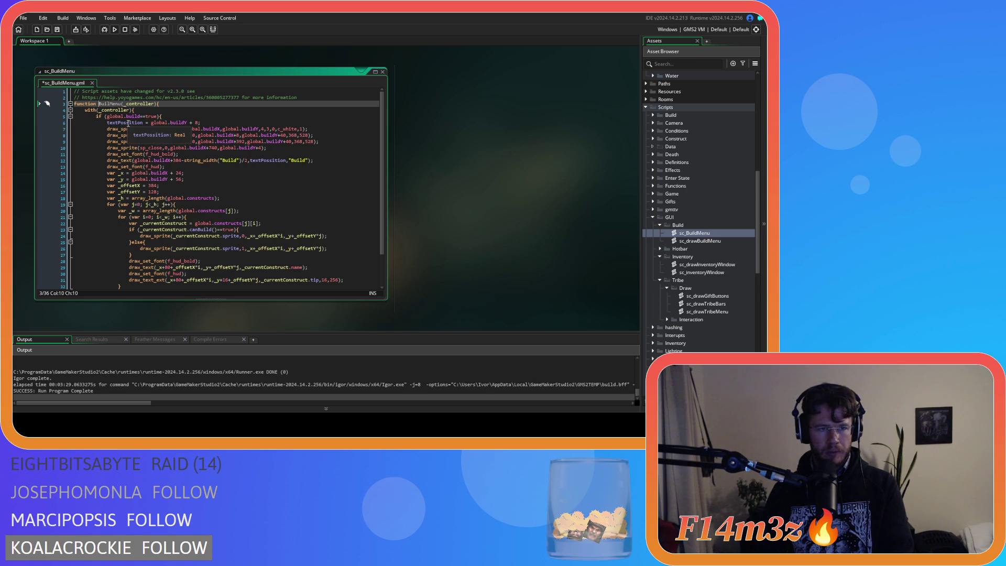
click(109, 103)
text(d)
double_click(669, 241)
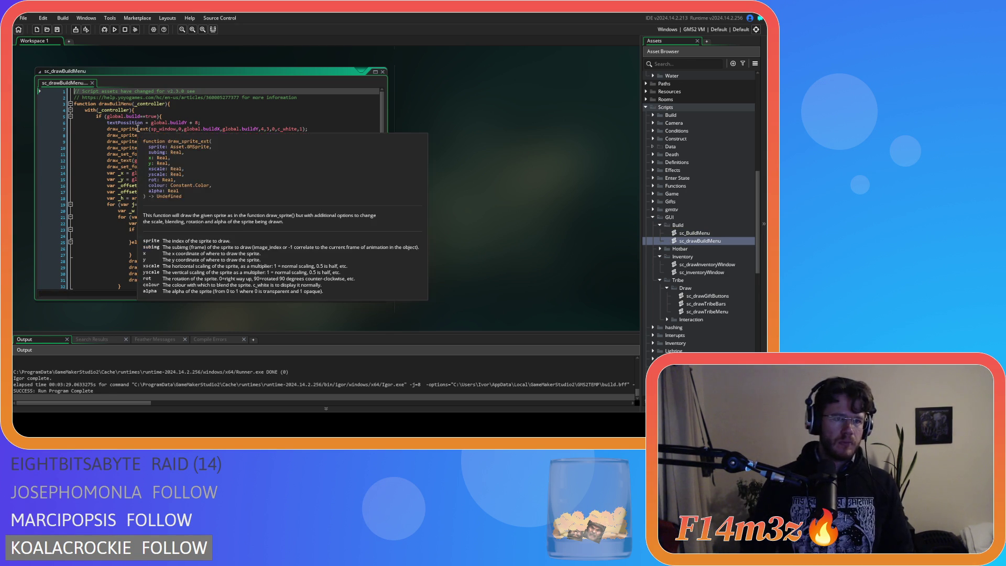
click(116, 103)
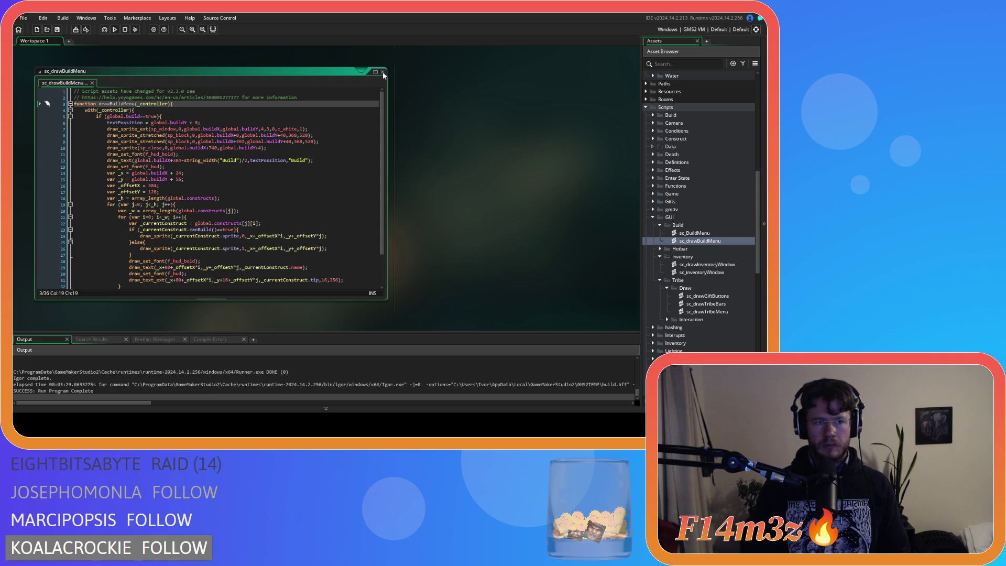
scroll(429, 136, down, 2)
scroll(507, 198, up, 2)
Fix the misspelled drawBuilMenu call to drawBuildMenu(id) in ob_gui's Draw GUI event
key(ctrl+t)
text(ob_gui)
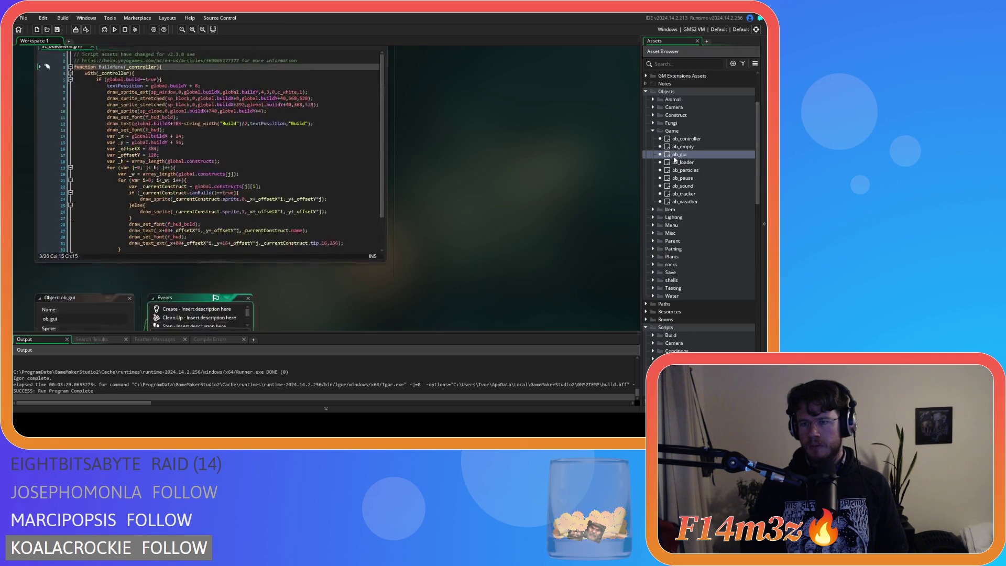
key(Return)
click(345, 83)
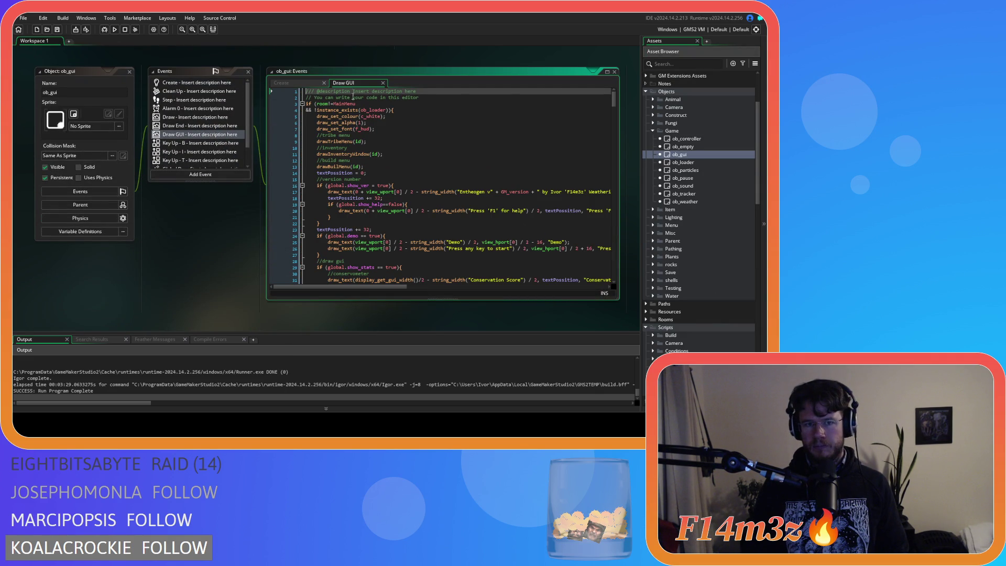
click(340, 166)
text(d)
Review the drawBuildMenu definition, then expand the Tribe Interaction scripts folder instead of Tribe Draw
key(F12)
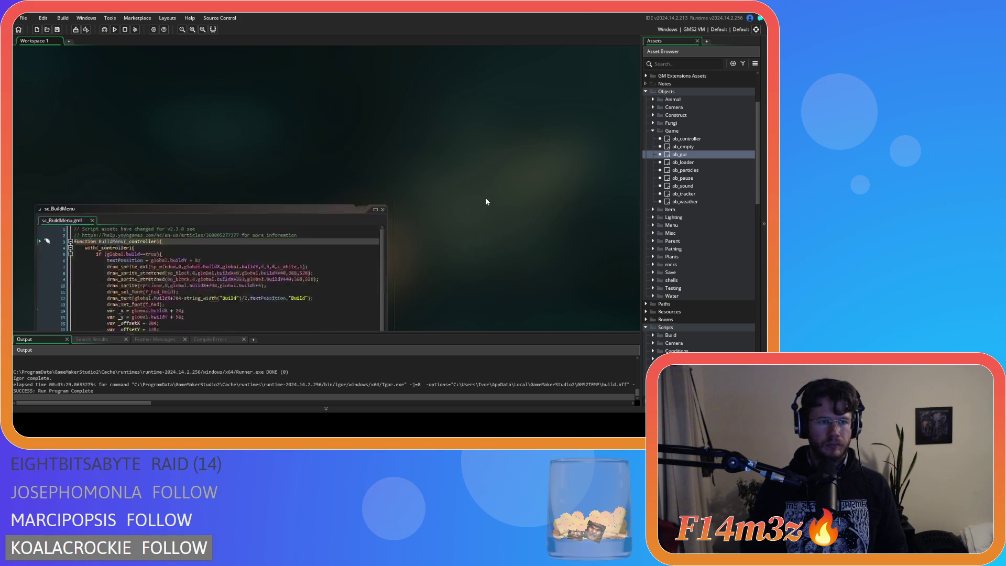
click(228, 160)
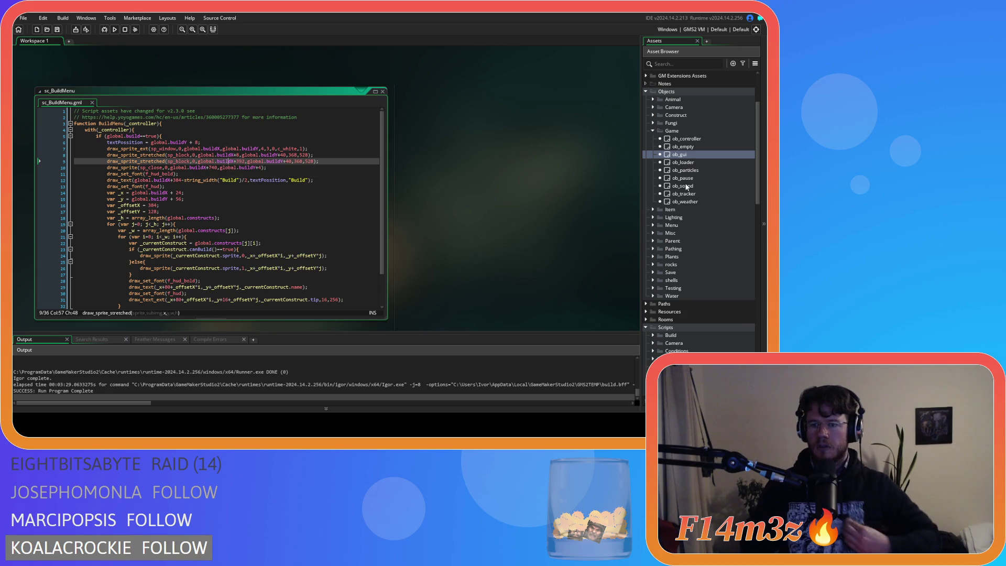
scroll(707, 228, down, 8)
scroll(709, 231, down, 3)
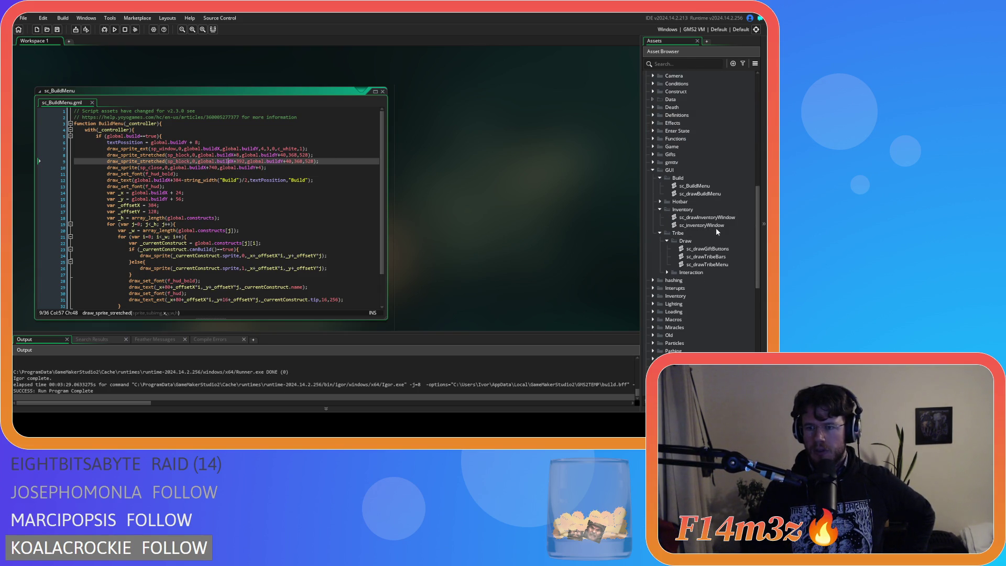
click(667, 241)
click(667, 249)
Open sc_tribeMenu and select the rectangle arguments on line 12
double_click(702, 264)
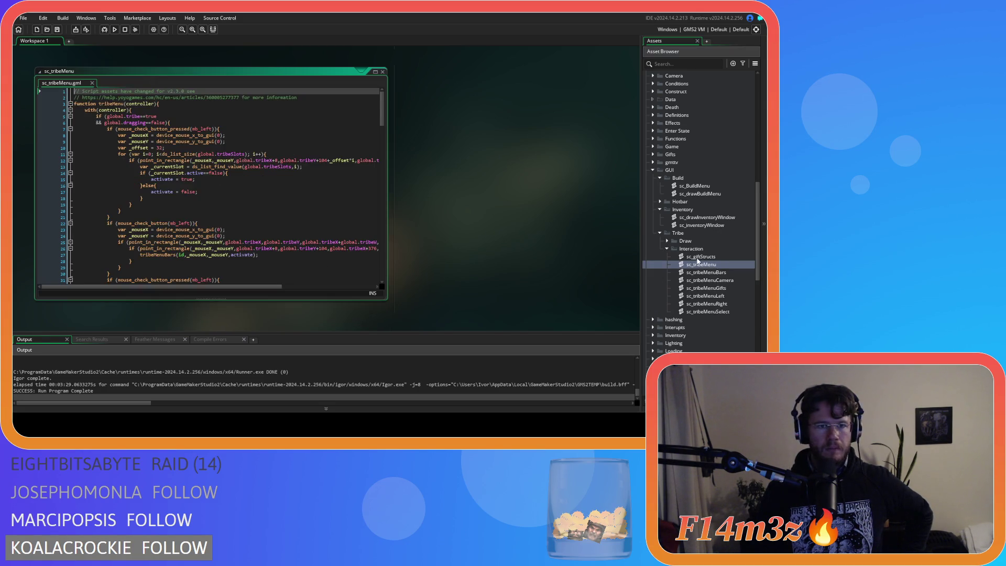
drag(258, 286, 346, 279)
mouse_move(351, 161)
mouse_down()
mouse_move(73, 163)
mouse_move(140, 165)
mouse_up()
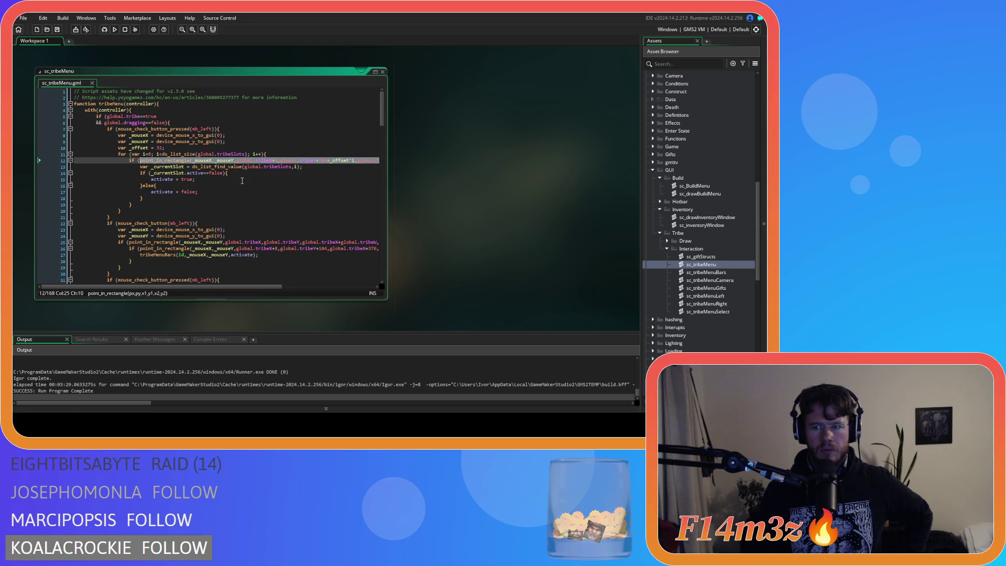
scroll(725, 200, up, 10)
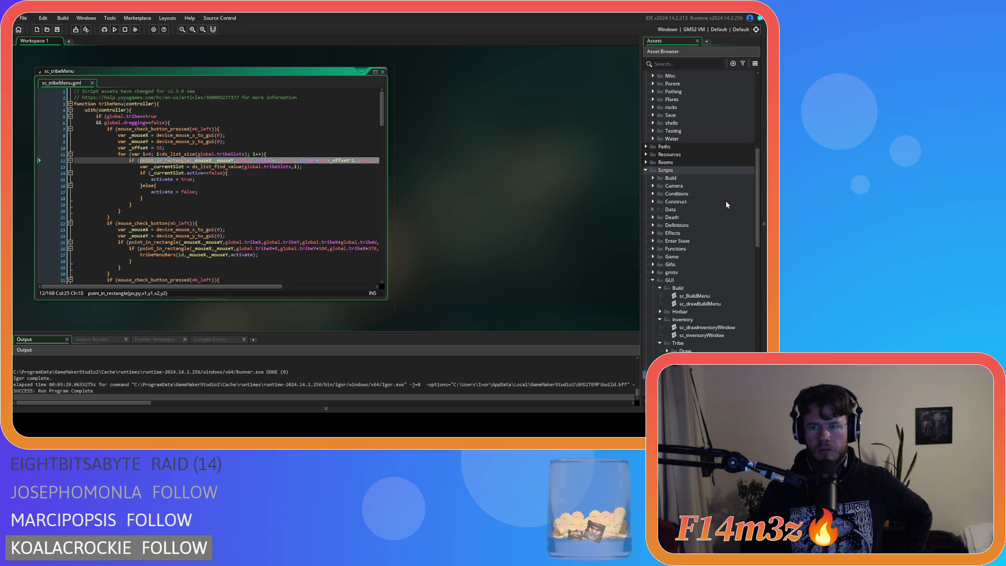
Open ob_gui's Step event and jump into the tribeMenu function's script
double_click(696, 171)
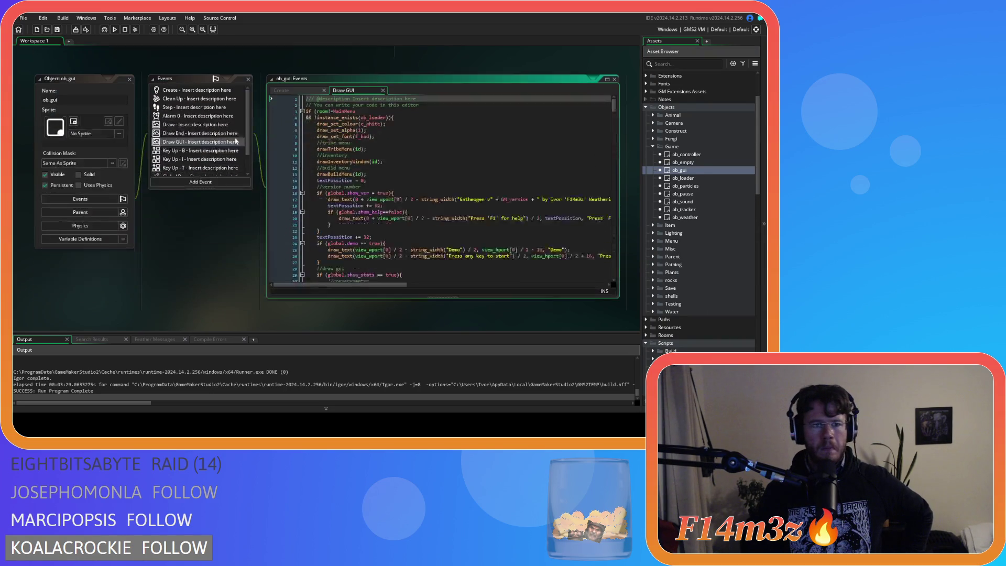
click(201, 138)
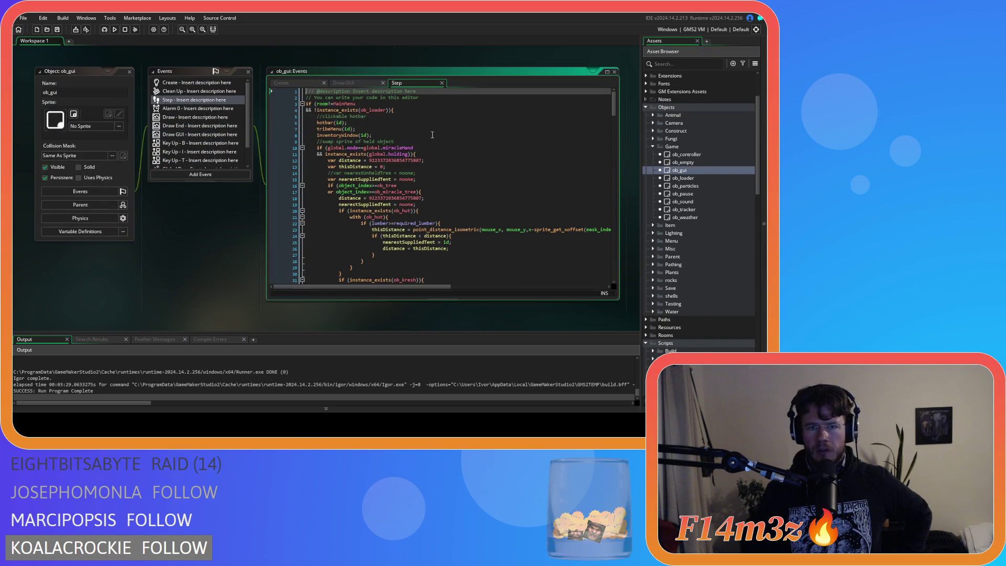
click(194, 99)
middle_click(330, 130)
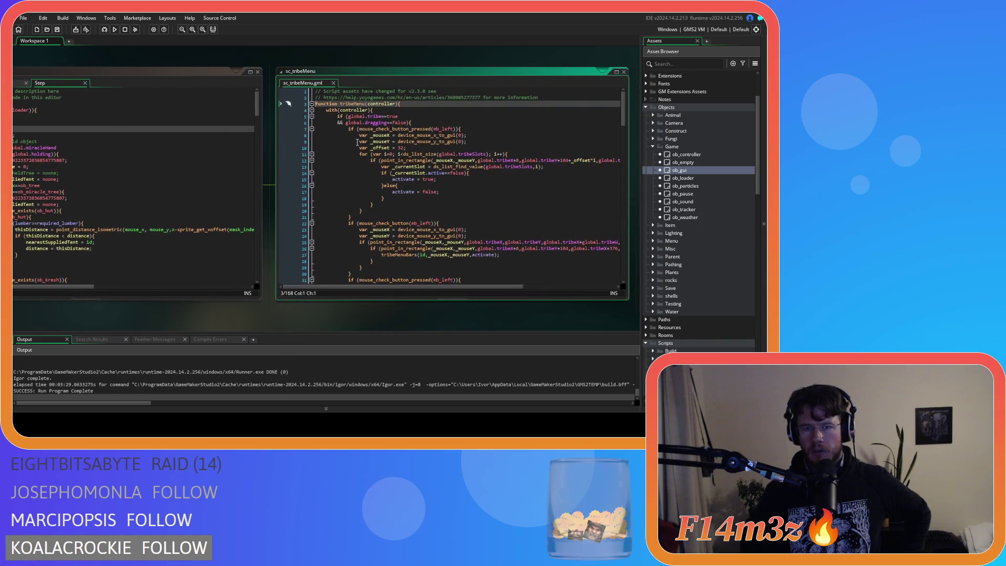
scroll(383, 154, down, 3)
mouse_move(435, 170)
scroll(549, 207, up, 3)
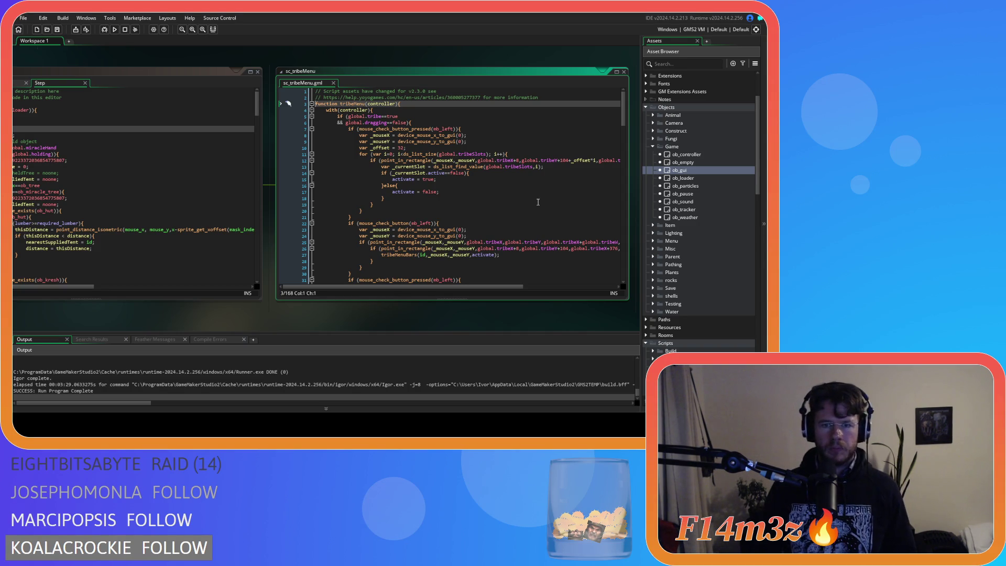
scroll(537, 202, down, 9)
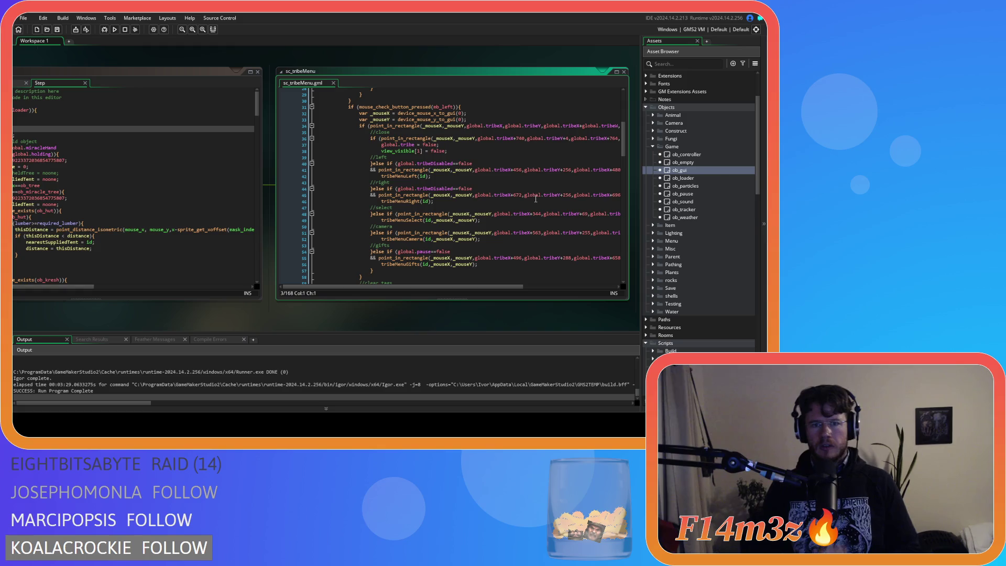
Select lines 32–34 of sc_tribeMenu holding the point_in_rectangle mouse checks
click(620, 126)
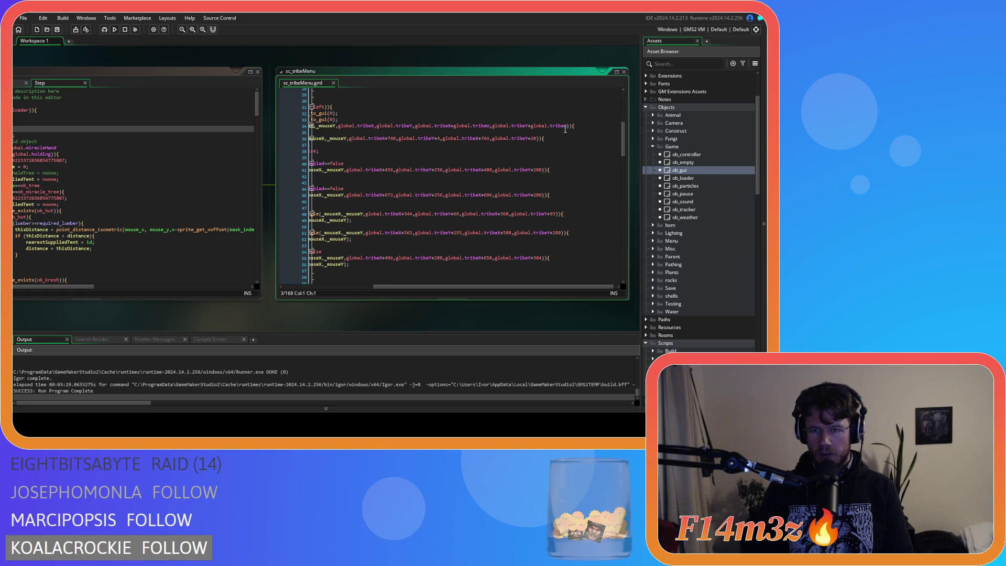
click(321, 135)
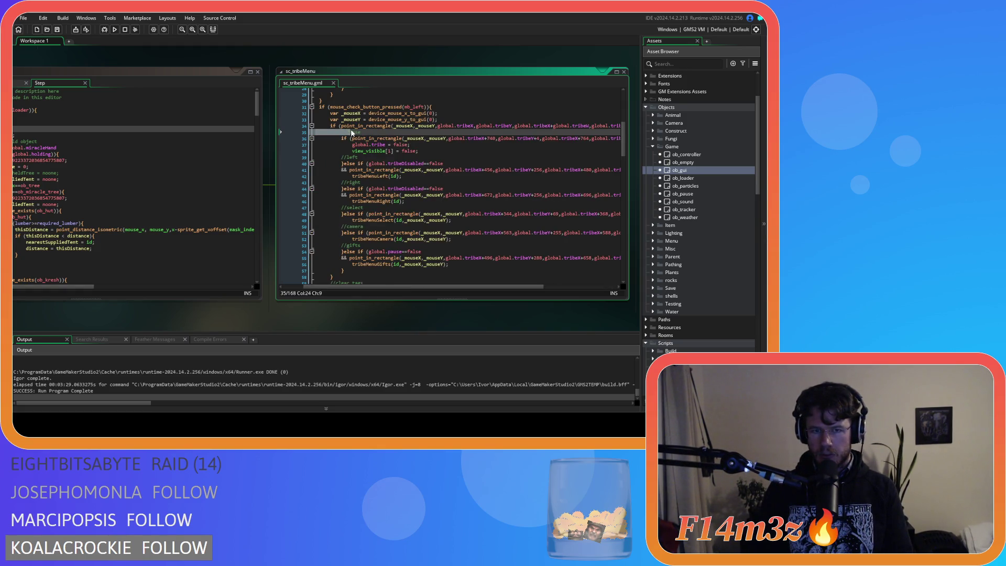
click(342, 126)
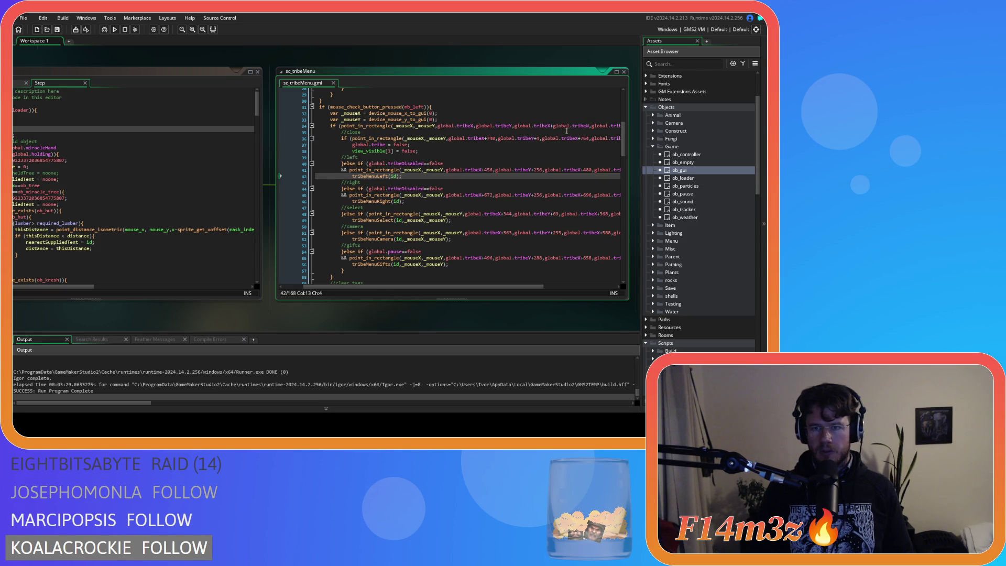
scroll(335, 157, right, 3)
click(327, 126)
drag(318, 126, 359, 113)
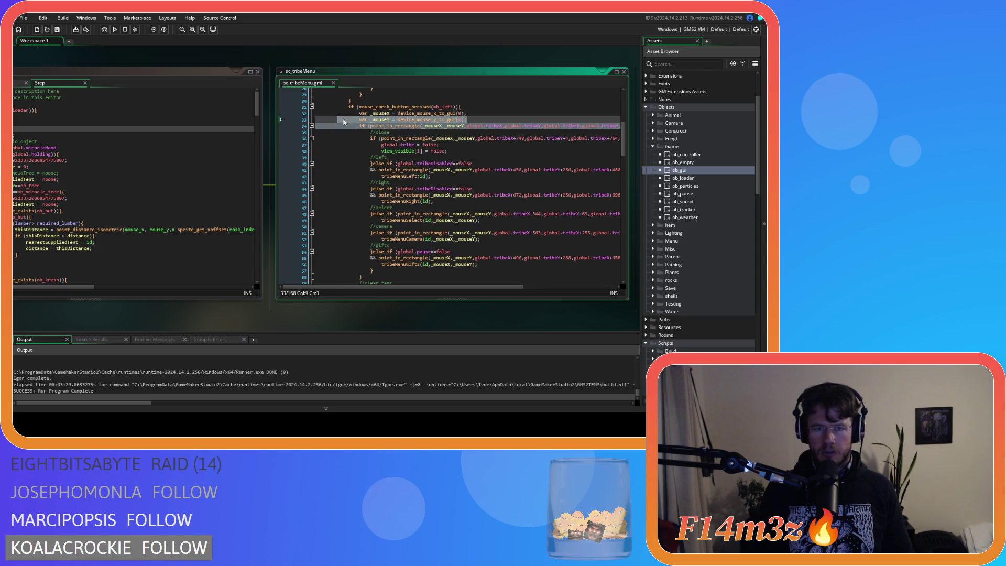
right_click(393, 121)
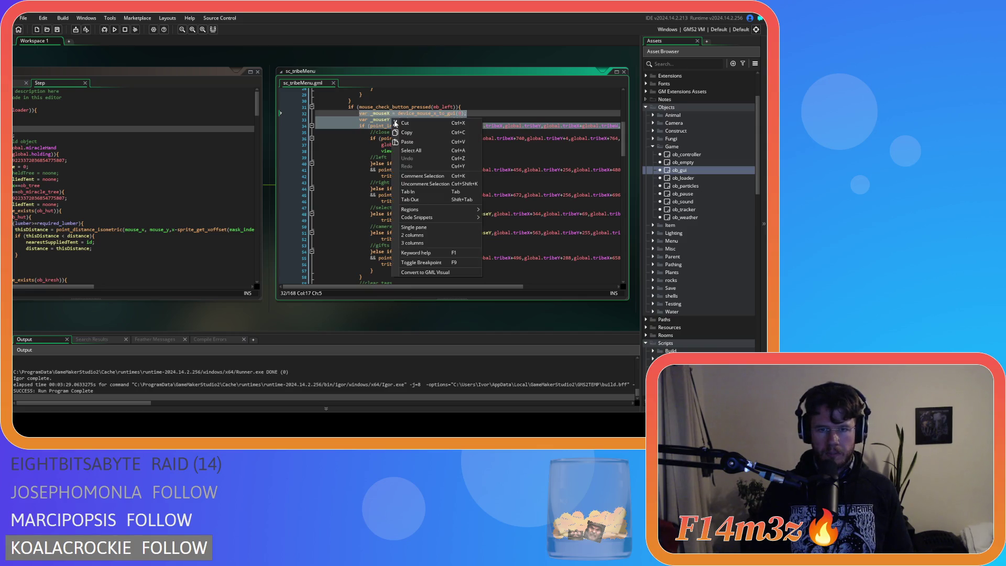
click(578, 126)
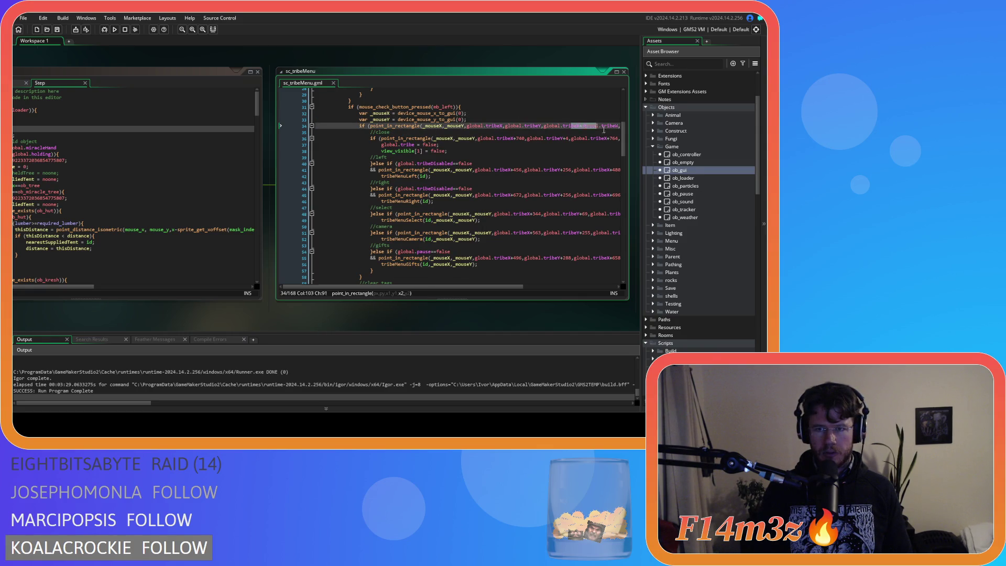